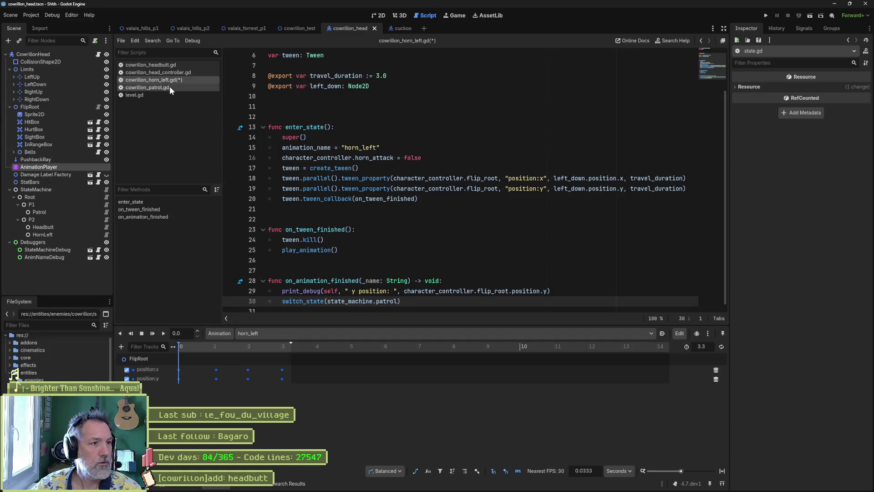
Move the 'b4' print above super() and the 'after' print below it, then run the project.
scroll(332, 195, "down", 2)
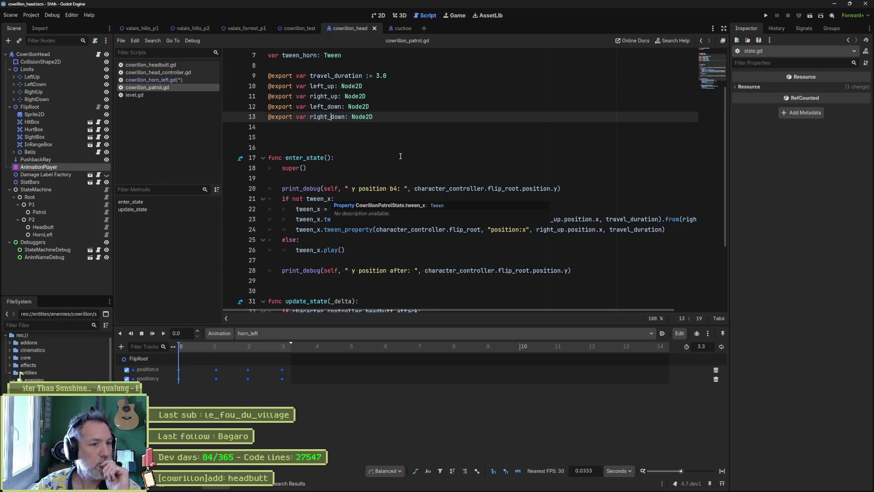
left_click(555, 188)
key("alt+Up")
key("alt+Up")
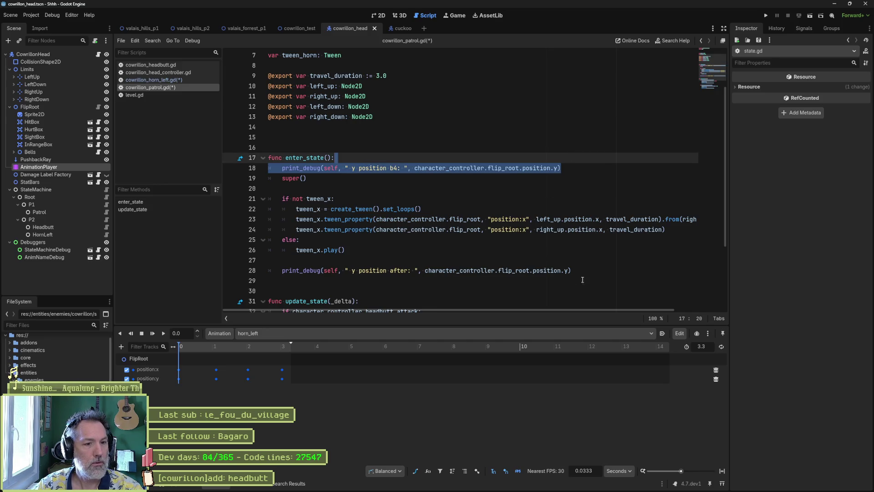
left_click(597, 274)
key("alt+Up")
key("alt+Up")
key("alt+Up")
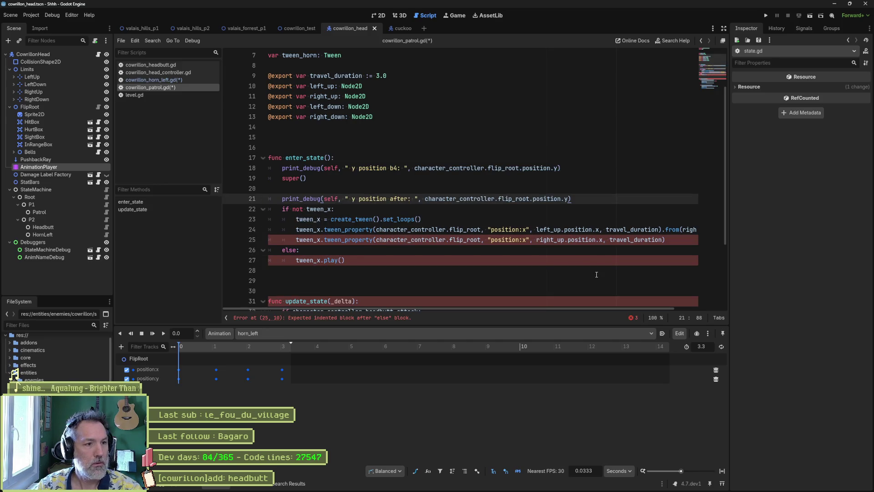
key("F5")
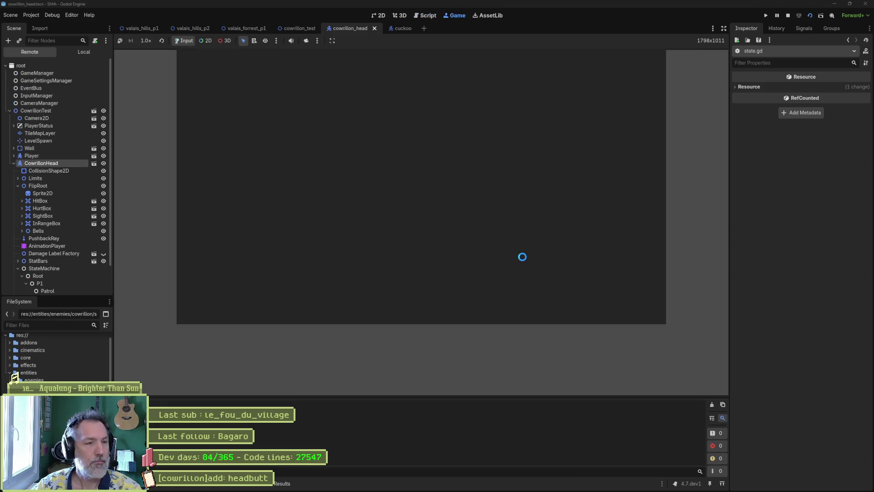
Run the cowrillon_test scene, review the live CowrillonHead's Inspector properties, then stop the game.
key("F8")
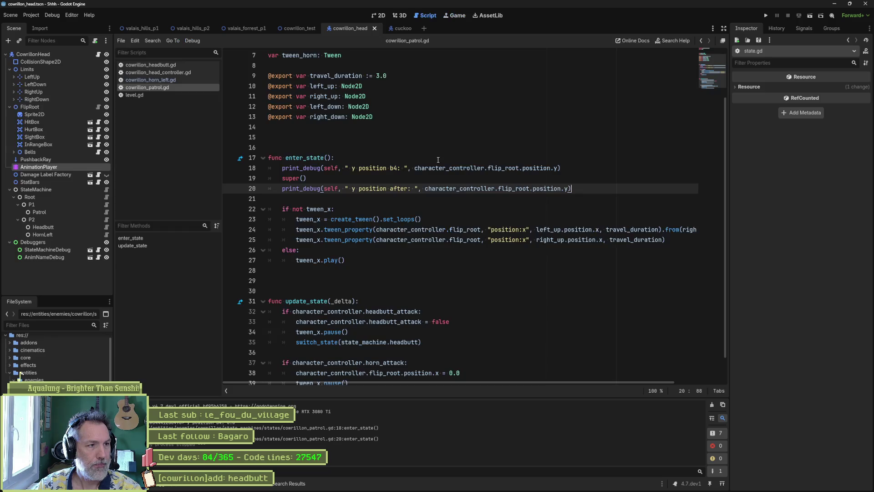
left_click(299, 28)
key("F5")
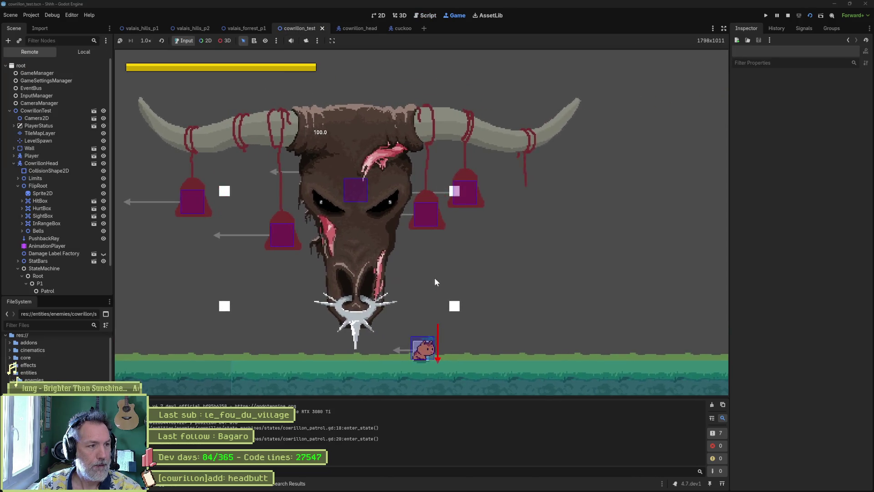
left_click(45, 163)
scroll(801, 273, "down", 10)
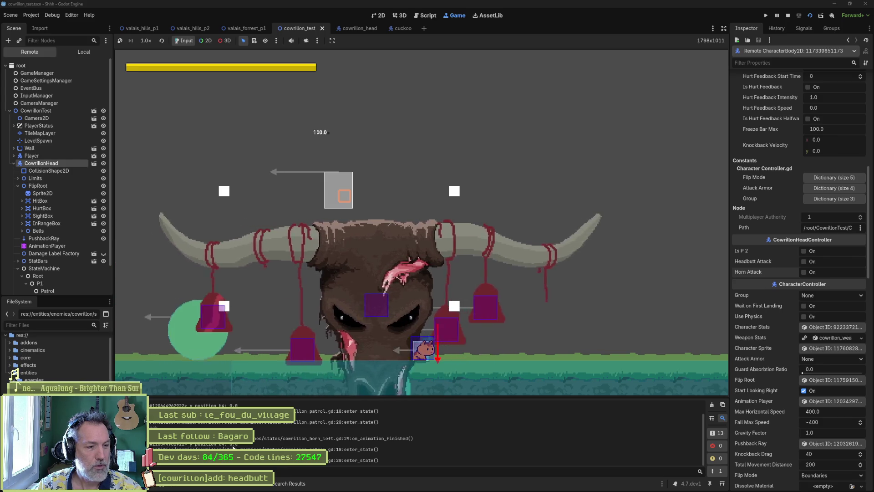
key("F8")
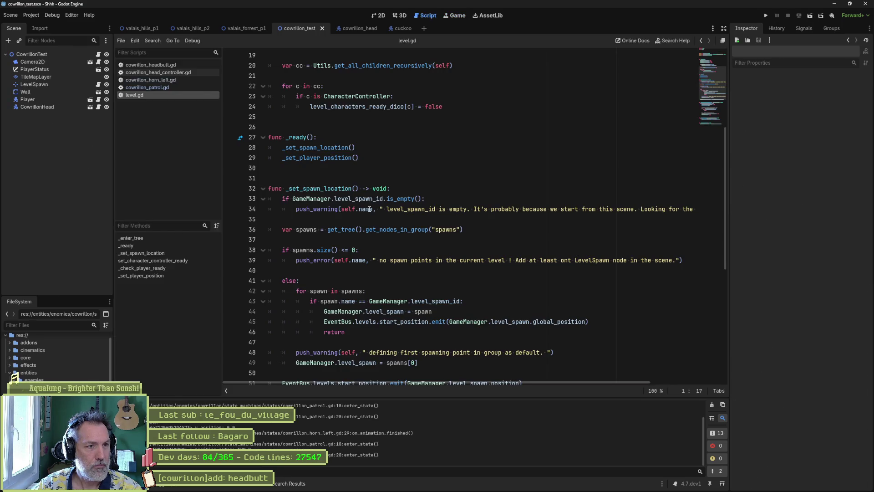
Open cowrillon_patrol.gd and follow its 'extends State' line to open state.gd.
scroll(369, 208, "up", 5)
left_click(157, 87)
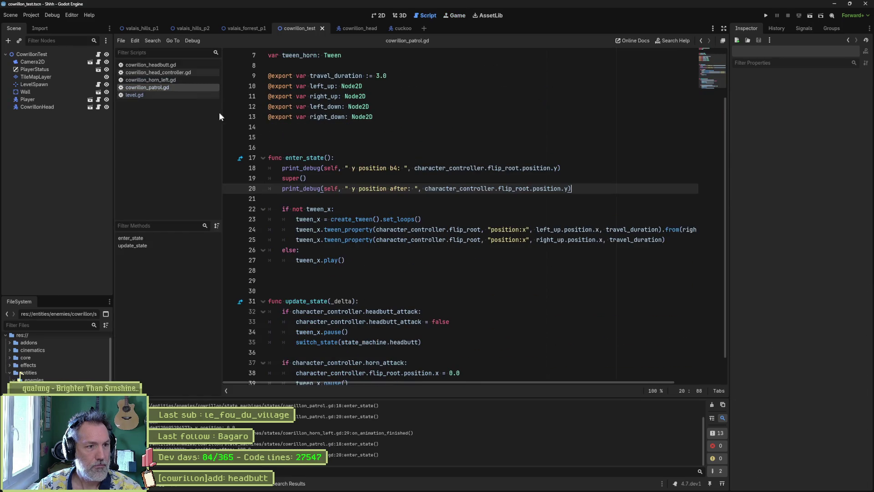
mouse_move(309, 169)
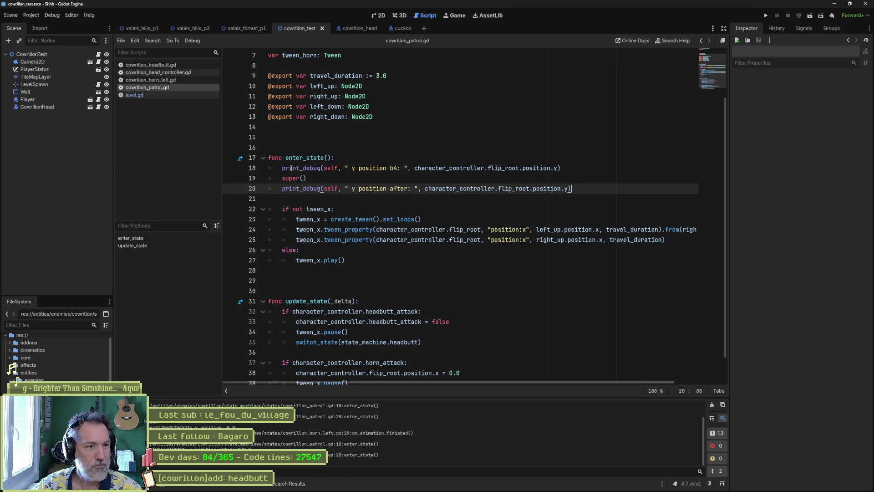
left_click(284, 173)
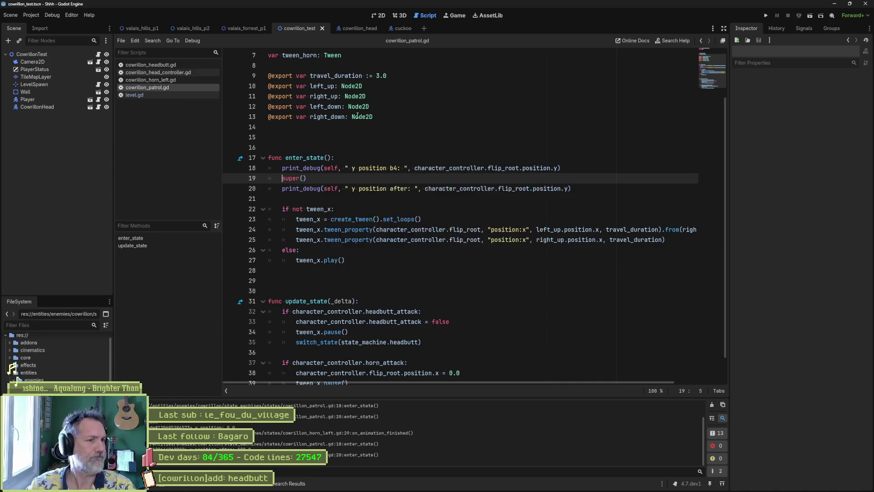
scroll(316, 68, "up", 2)
left_click(316, 68)
left_click(316, 69, "ctrl")
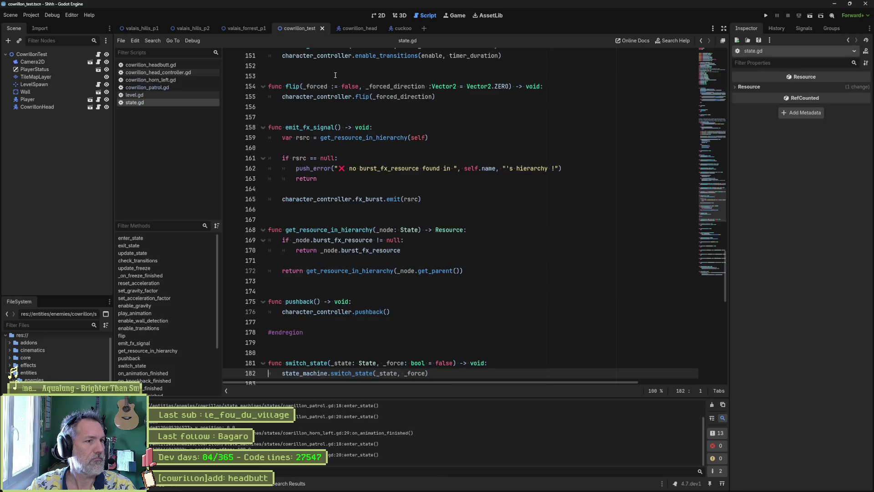
left_click(145, 238)
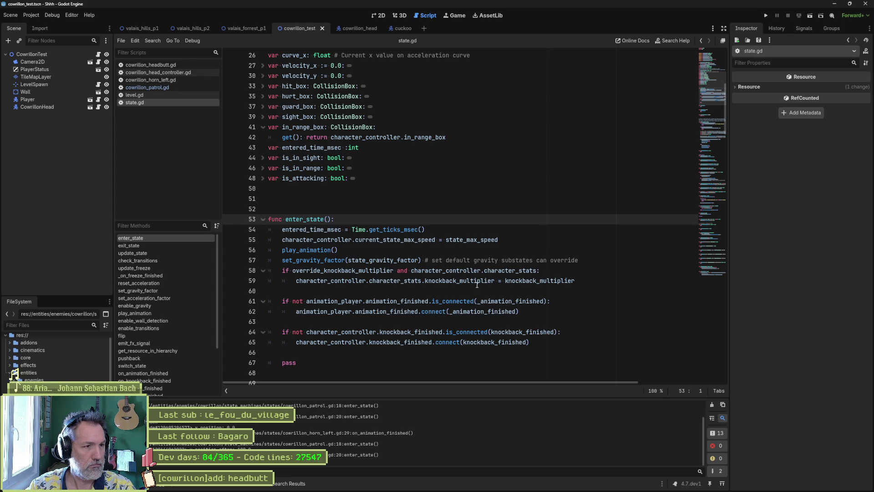
scroll(486, 279, "up", 1)
scroll(476, 285, "up", 5)
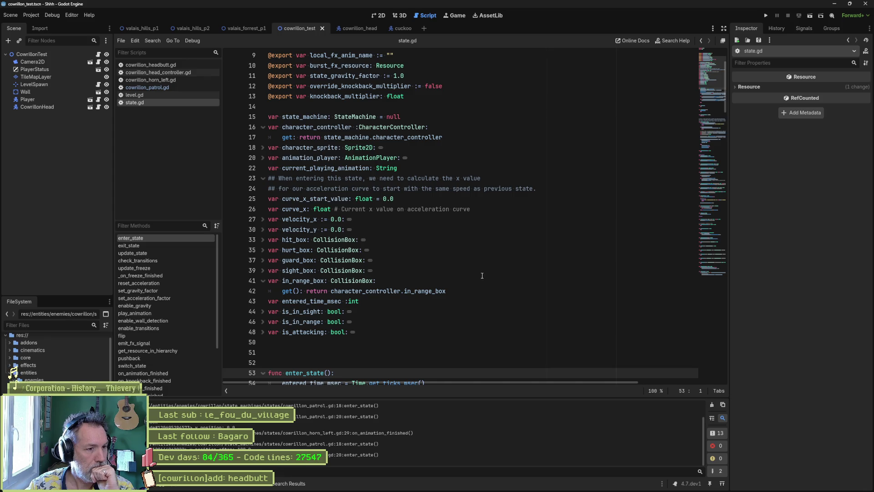
scroll(482, 276, "up", 3)
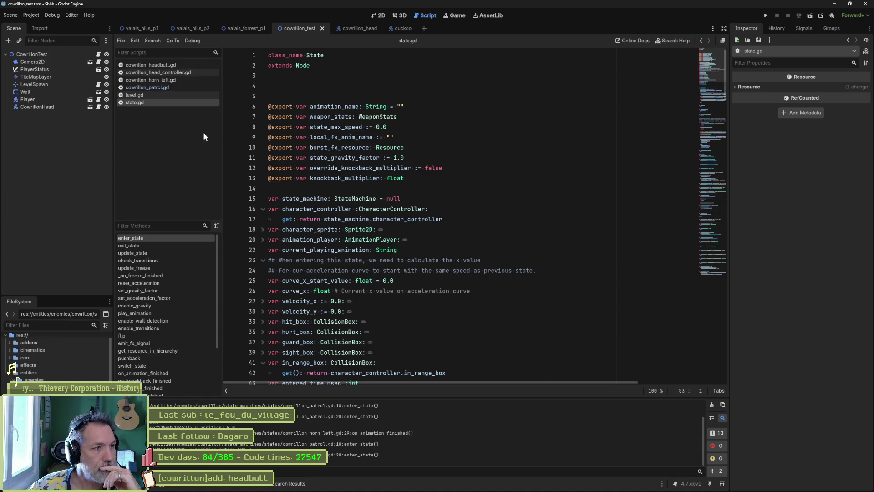
left_click(159, 87)
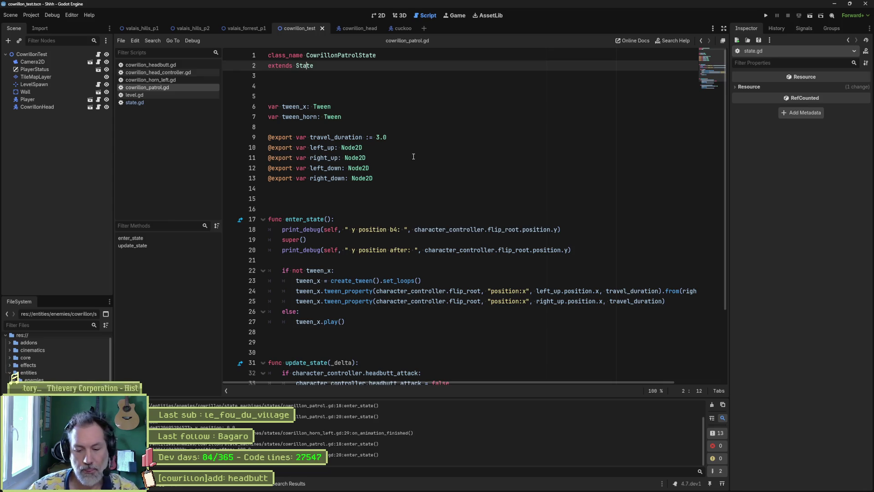
Run the current scene with F6 and select the live CowrillonHead node.
key("F6")
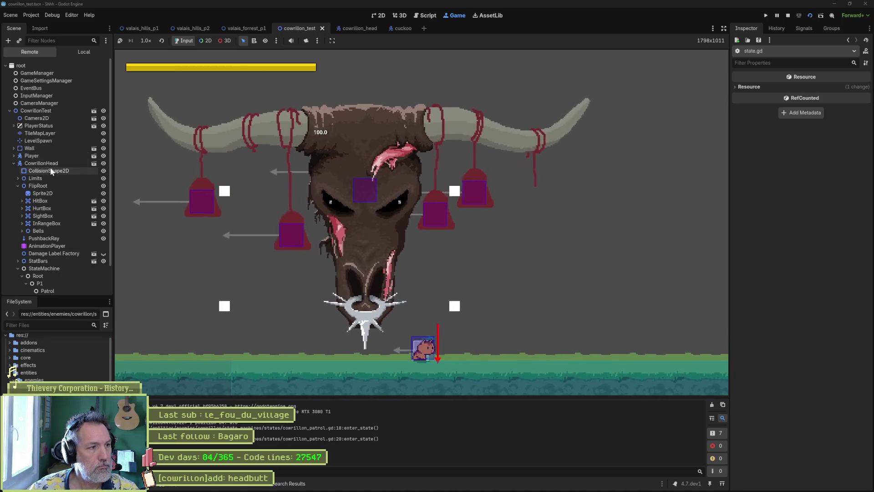
left_click(48, 163)
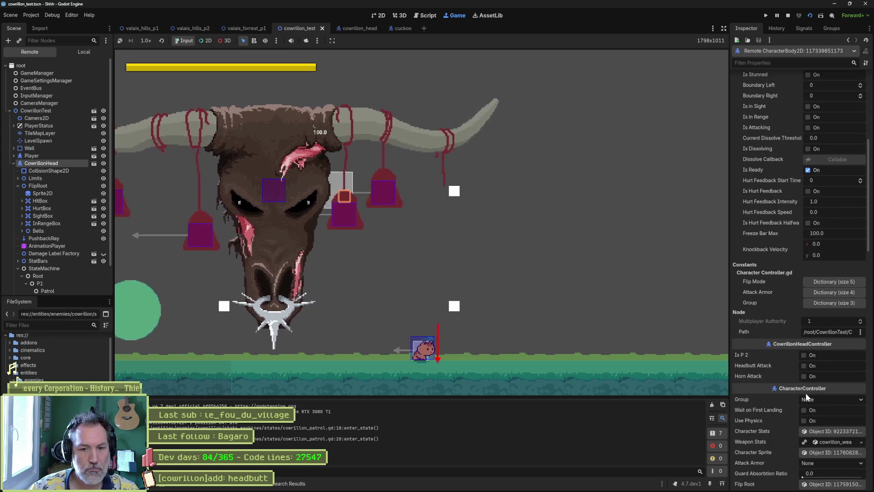
Enable Horn Attack on the live CowrillonHead and set a breakpoint on super() at line 19.
left_click(804, 376)
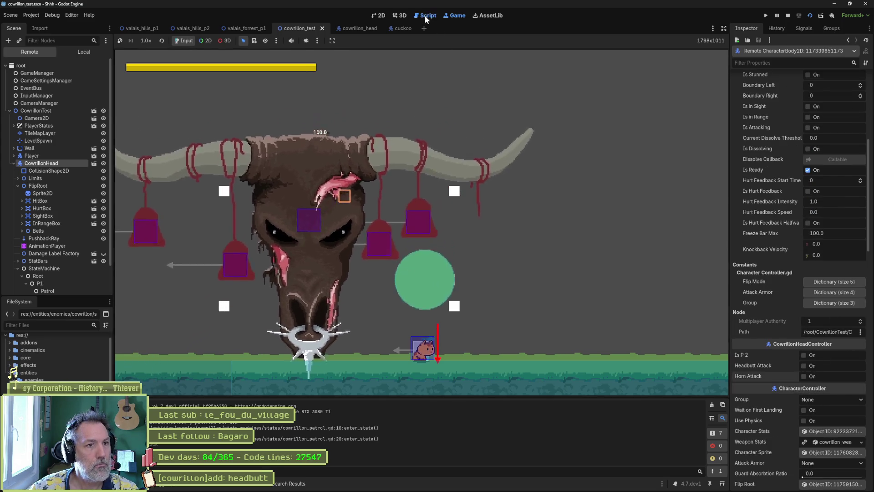
left_click(789, 17)
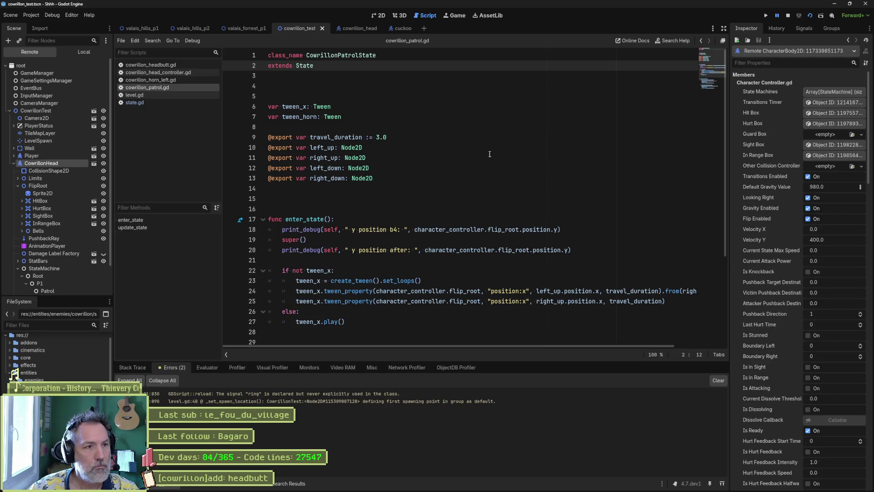
left_click(459, 15)
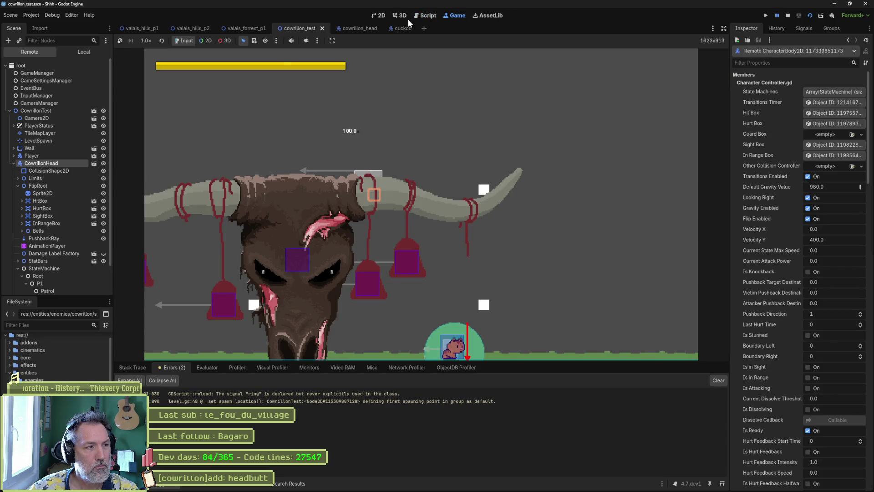
left_click(425, 15)
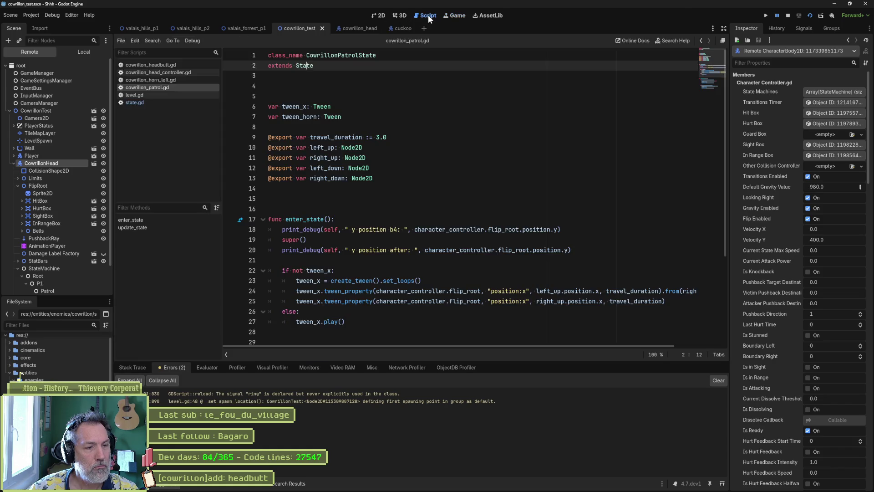
left_click(231, 240)
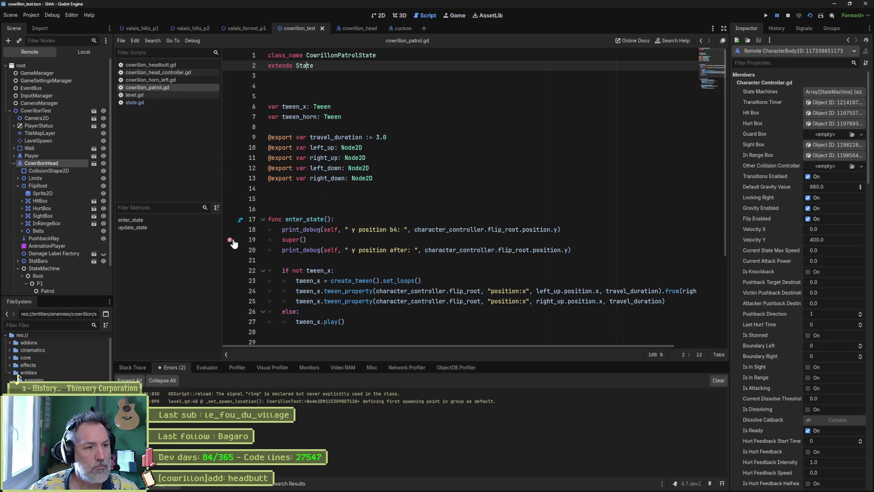
Let the game hit the super() breakpoint, browse Stack Variables, and select character_controller on line 18.
left_click(450, 14)
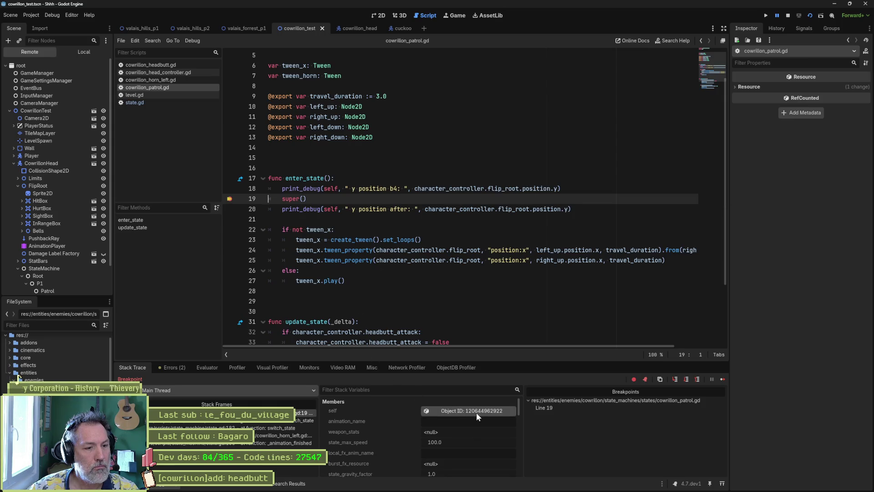
scroll(392, 425, "down", 3)
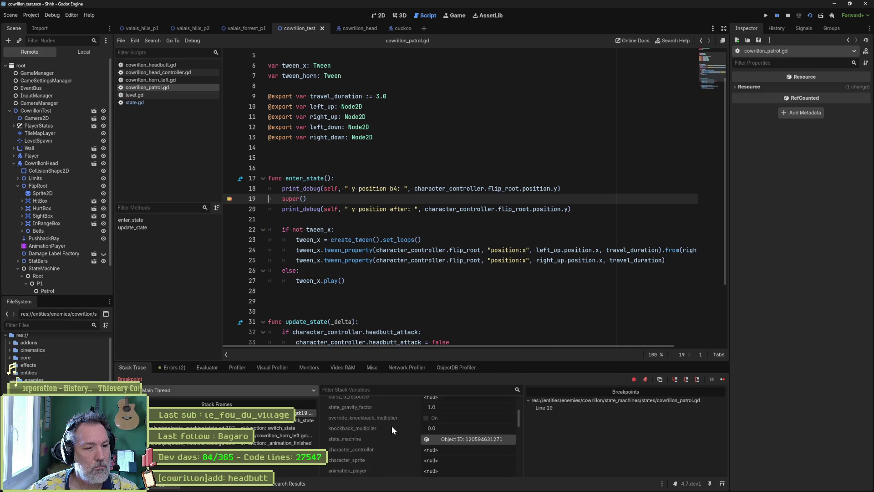
scroll(395, 427, "down", 2)
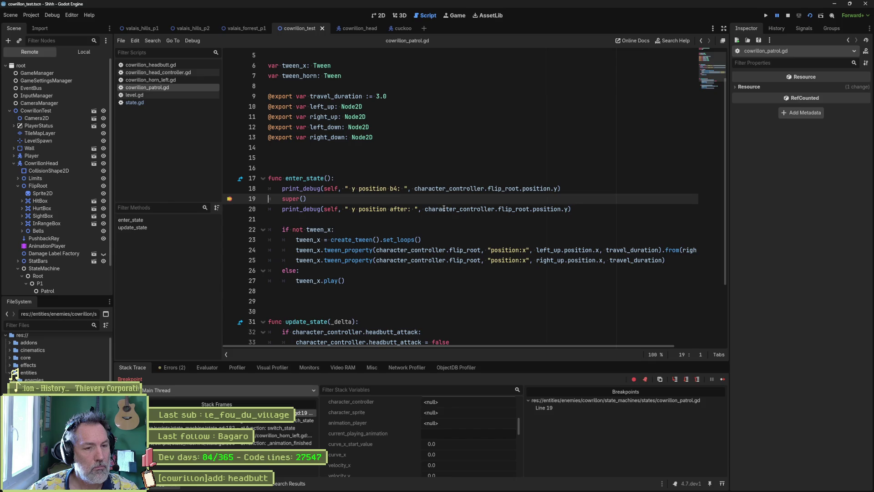
double_click(448, 188)
key("ctrl+c")
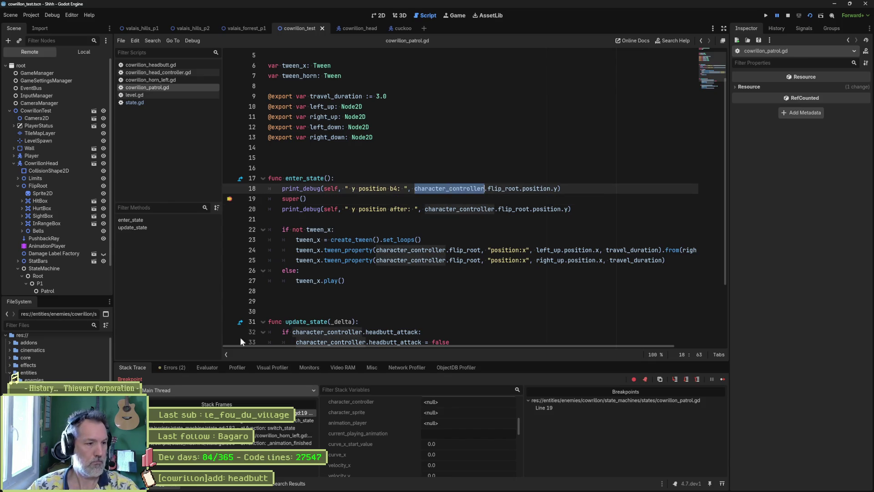
left_click(207, 367)
Evaluate character_controller in the Evaluator and inspect the resulting object.
key("ctrl+v")
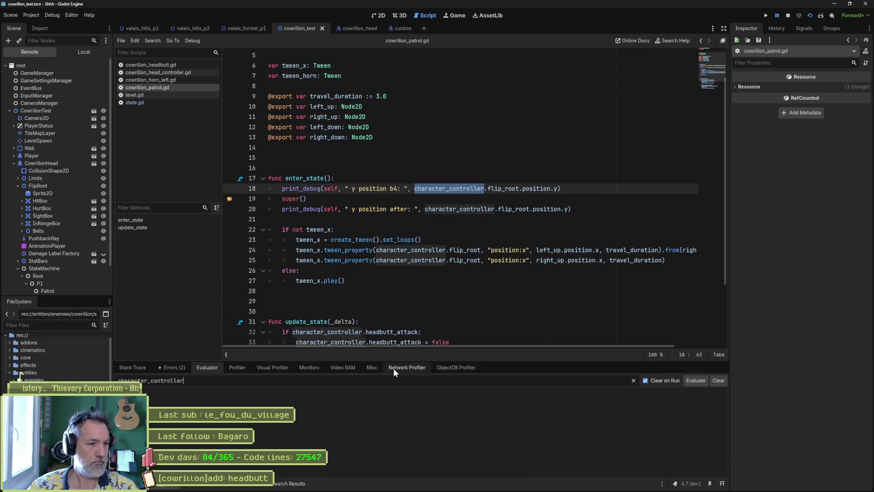
key("Return")
left_click(504, 401)
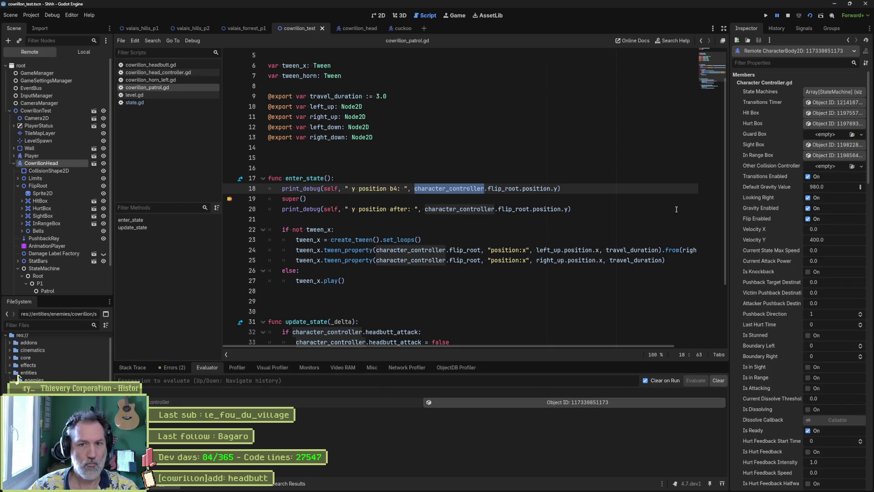
Scroll the remote CharacterBody2D properties and inspect FlipRoot, whose position is 0, 0.
scroll(776, 246, "down", 15)
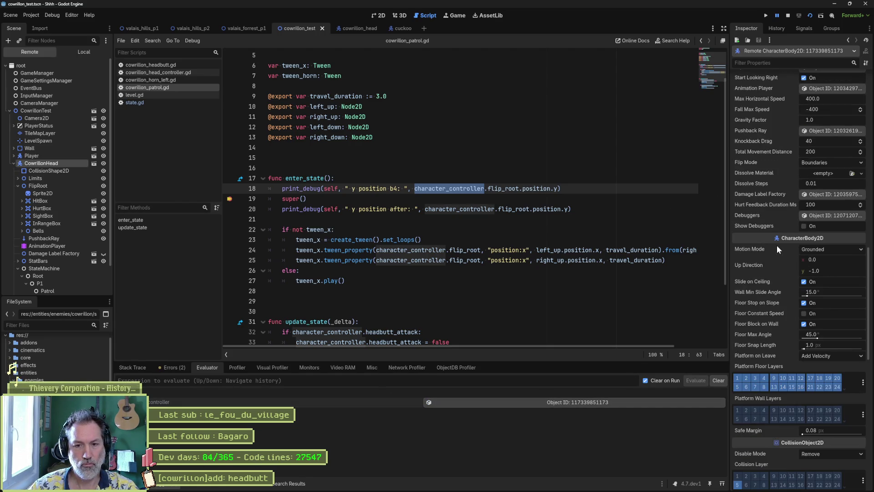
scroll(776, 245, "down", 7)
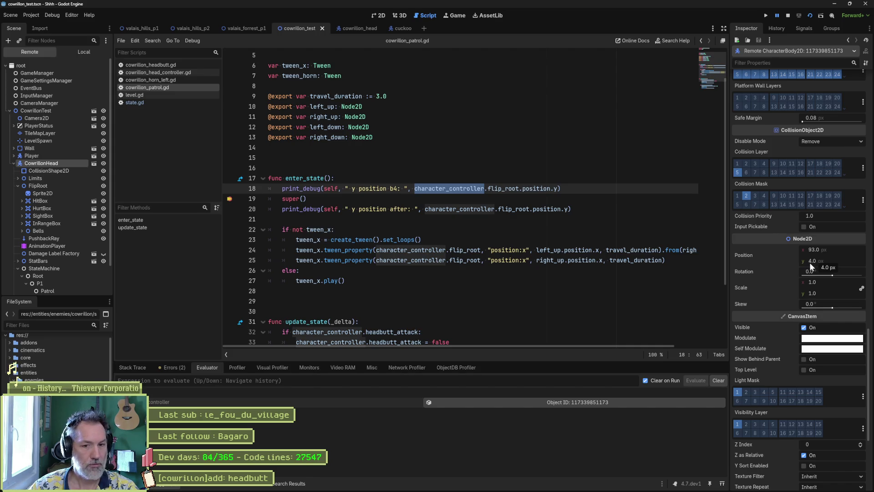
scroll(760, 222, "up", 8)
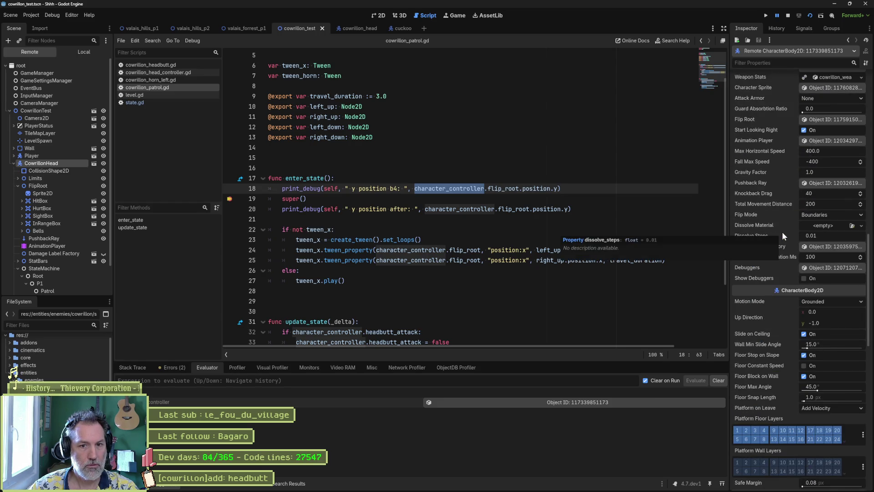
scroll(781, 230, "up", 6)
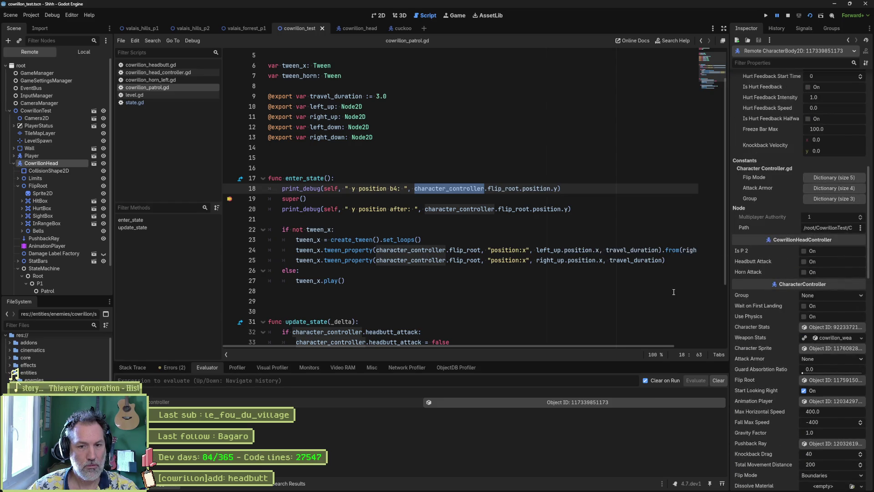
left_click(820, 377)
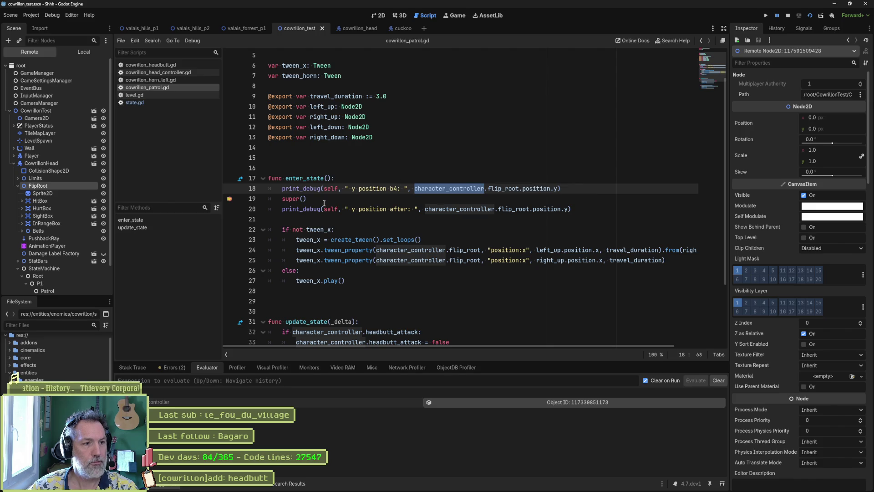
left_click(289, 201)
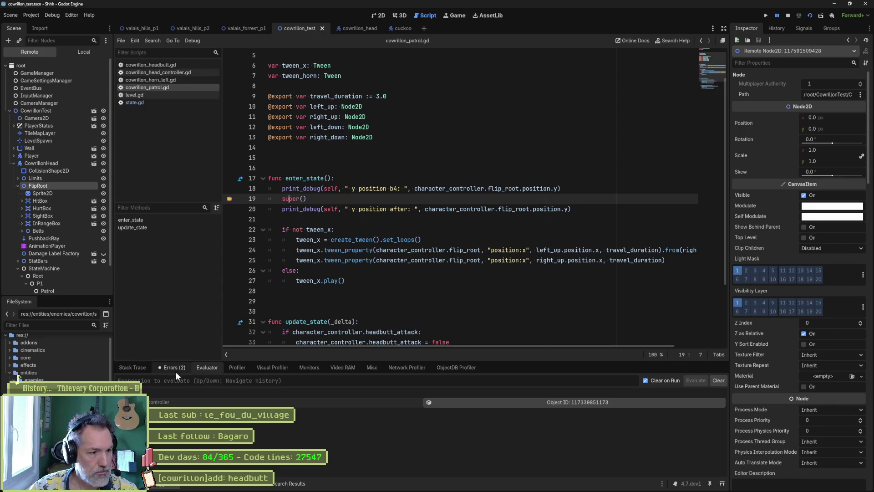
Step into the parent enter_state and evaluate character_controller.flip_root in the Evaluator.
left_click(134, 368)
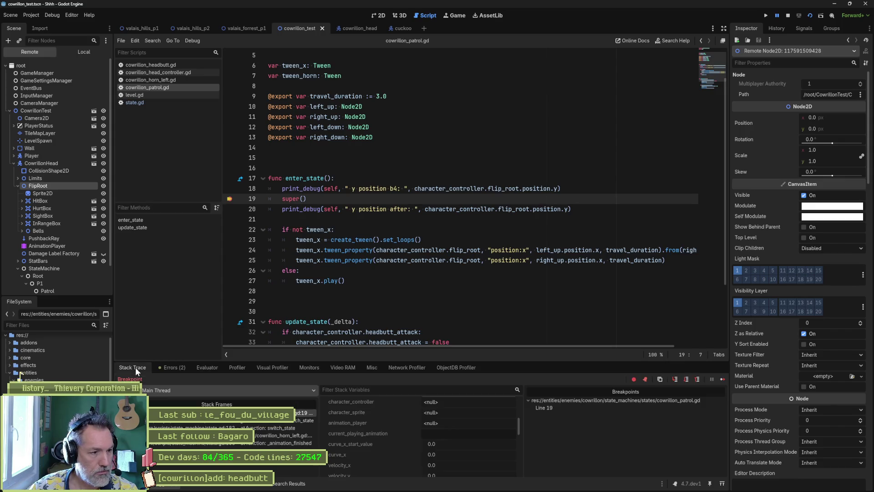
left_click(676, 380)
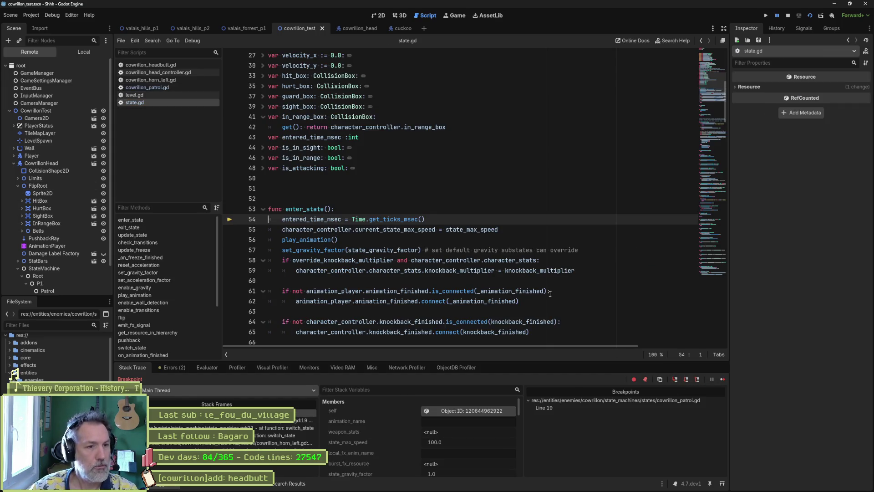
left_click(211, 369)
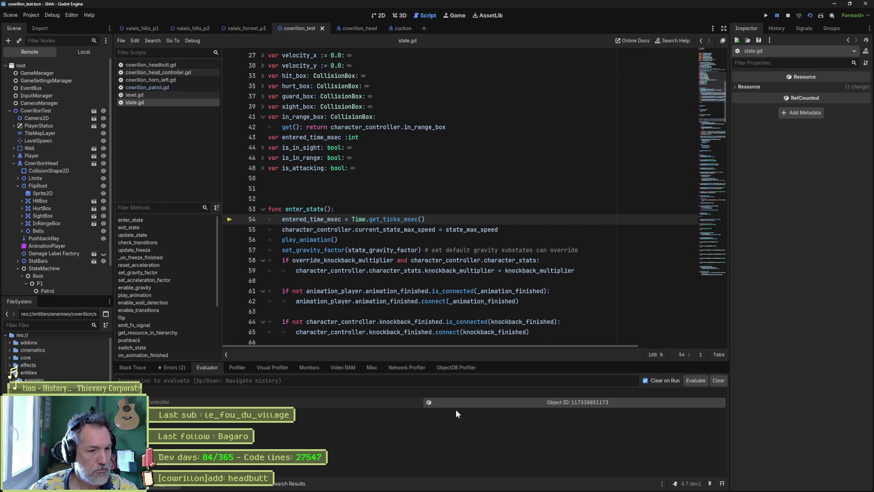
left_click(347, 383)
type("charact")
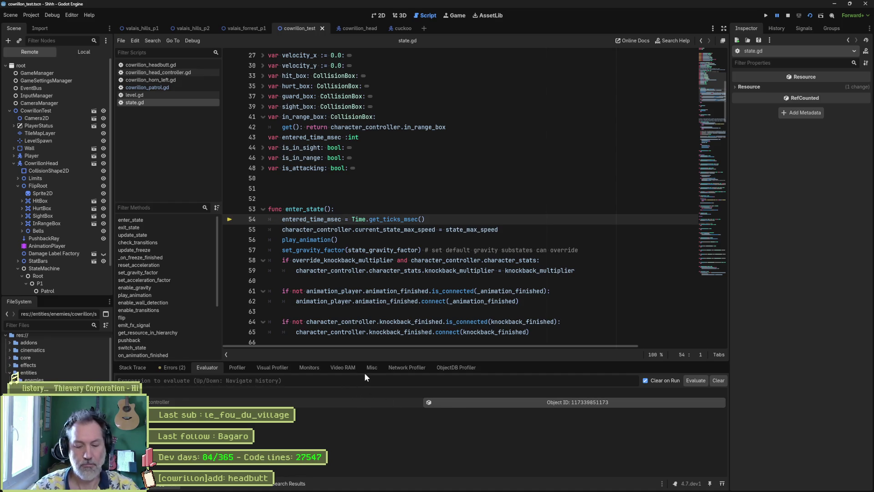
type("er_c")
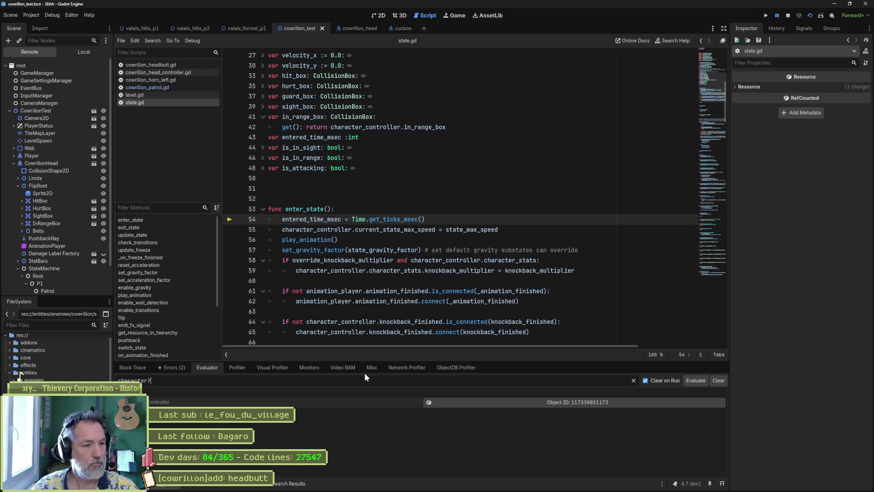
type("ontroller.")
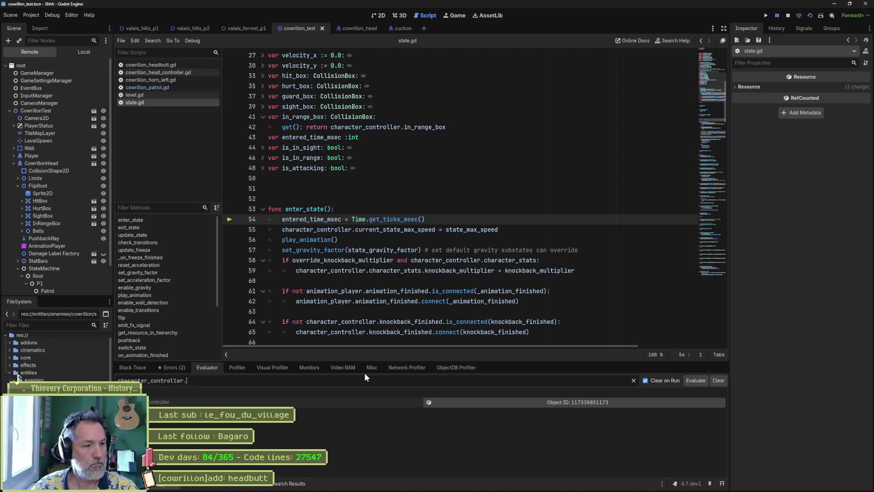
type("flip_root")
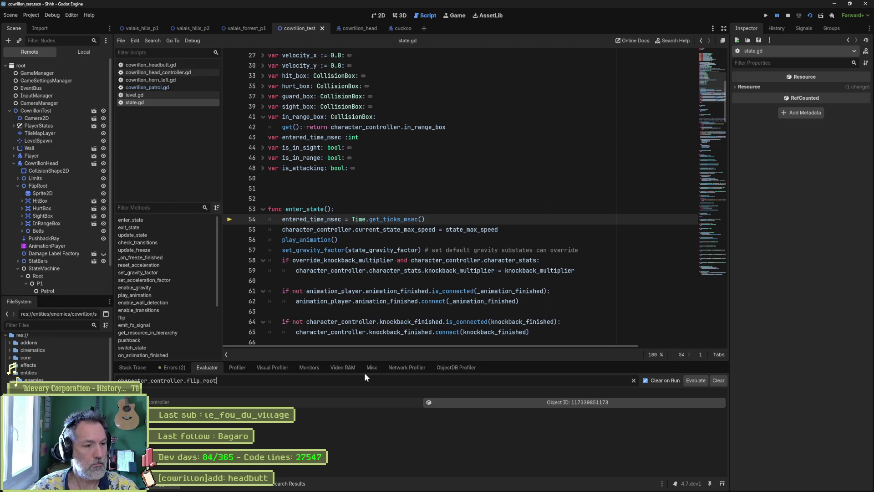
key("Return")
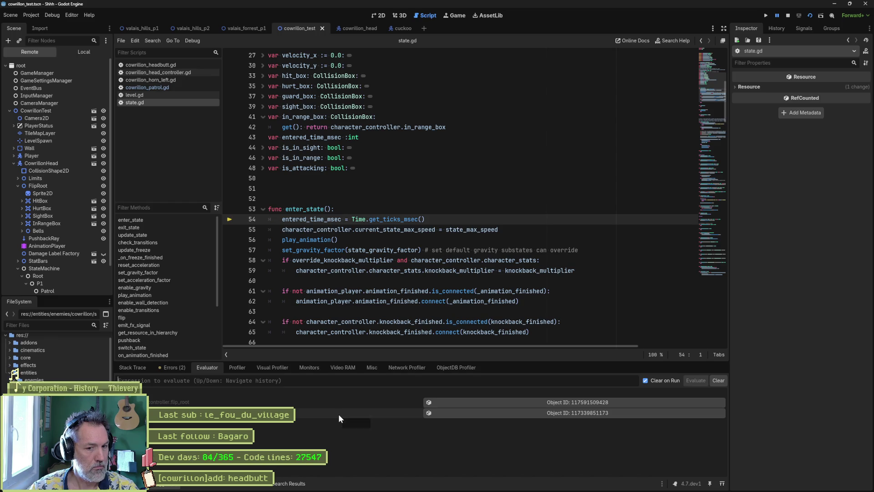
right_click(337, 413)
left_click(341, 416)
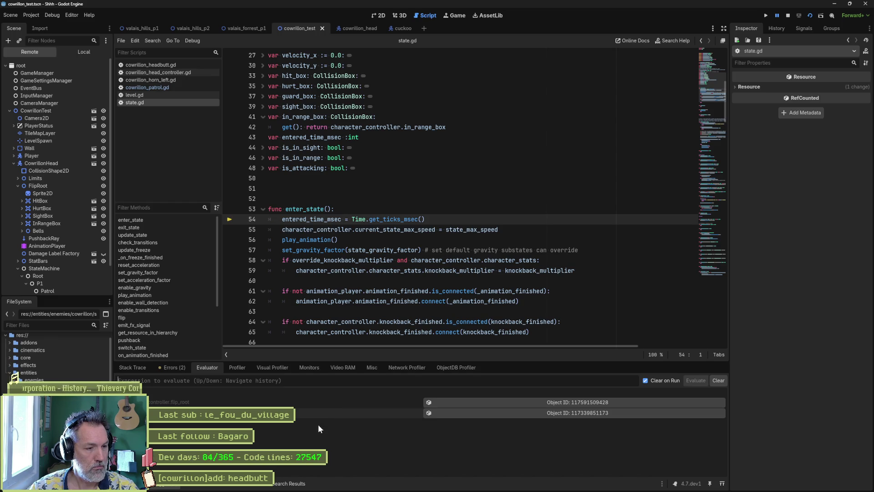
left_click(519, 402)
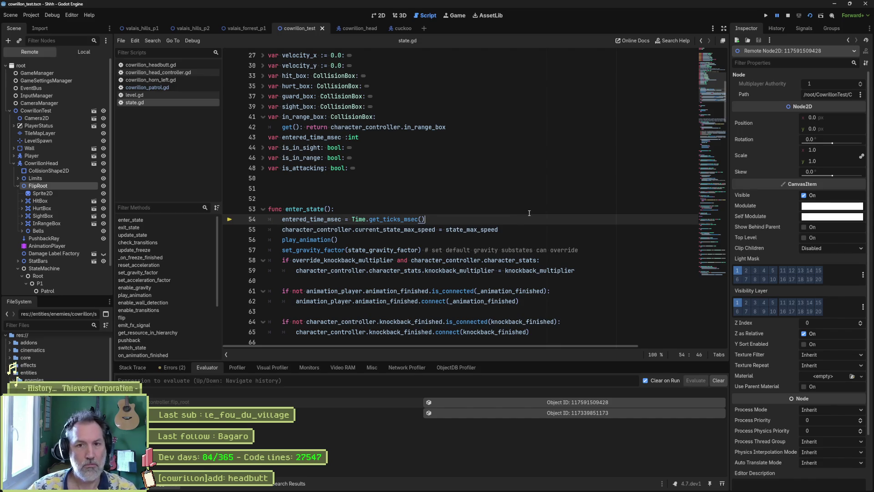
Step three lines with F10, rechecking FlipRoot until its position reads -100, 100, then stop.
key("F10")
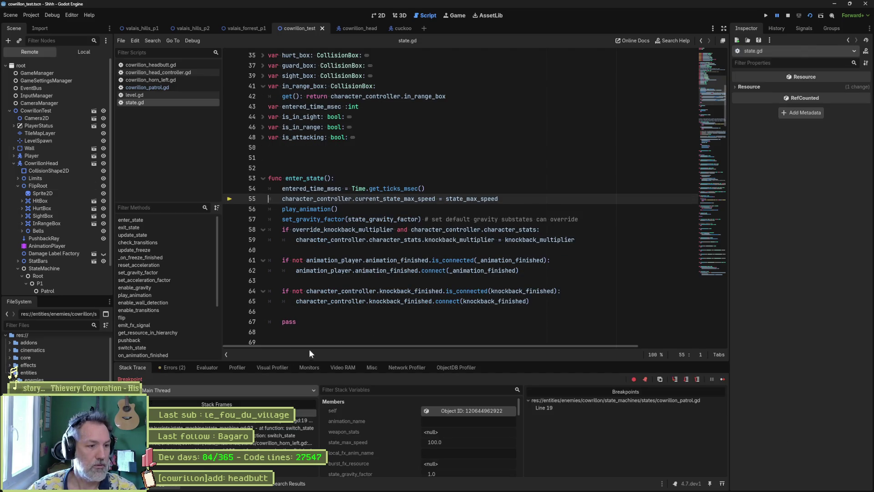
left_click(206, 367)
left_click(503, 403)
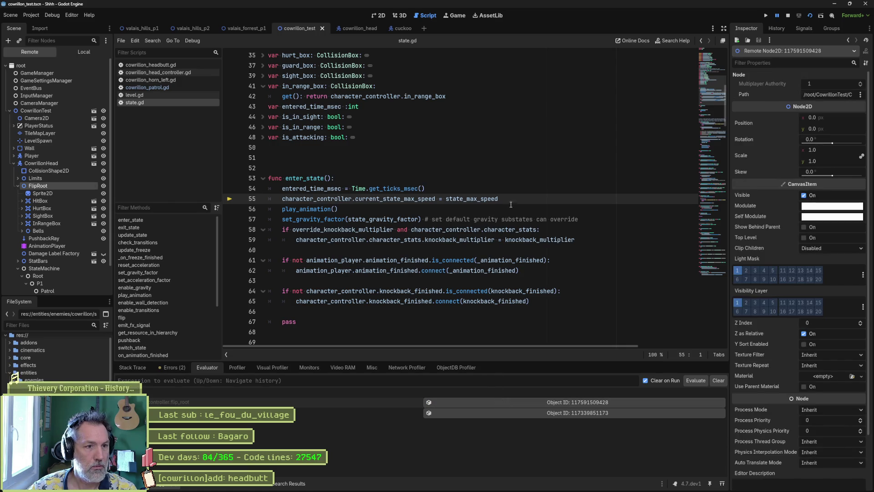
key("F10")
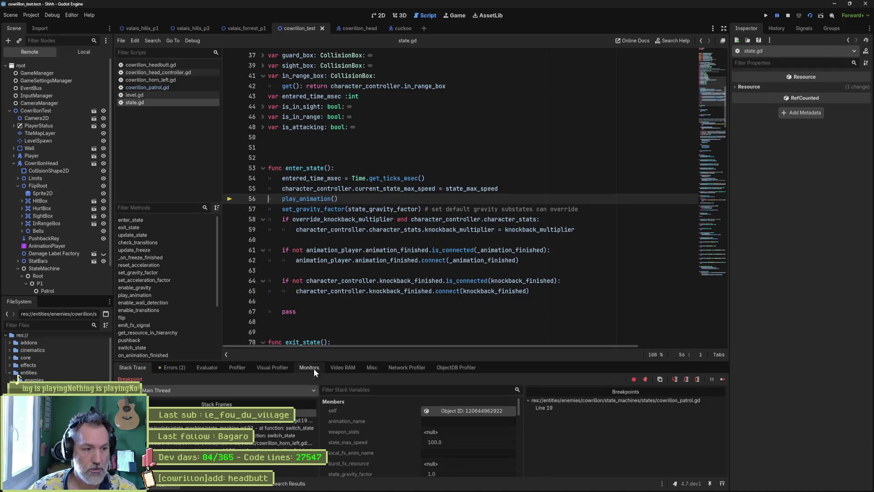
left_click(208, 367)
left_click(565, 403)
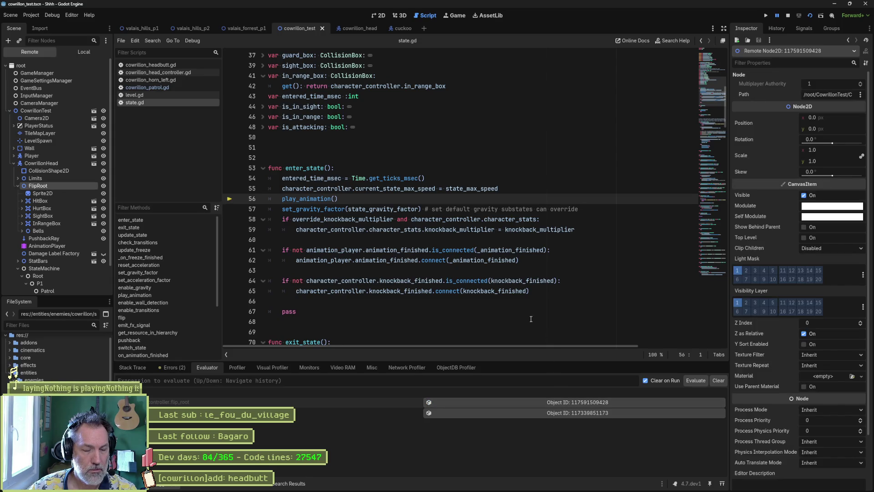
key("F10")
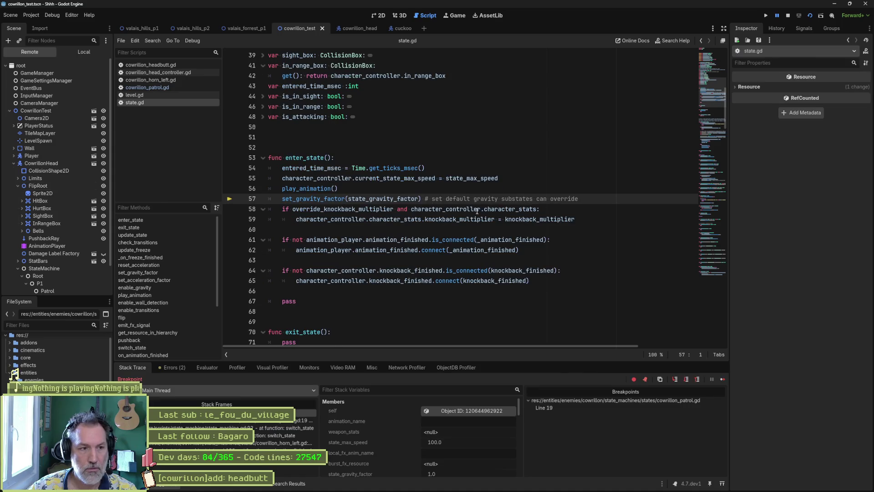
left_click(214, 369)
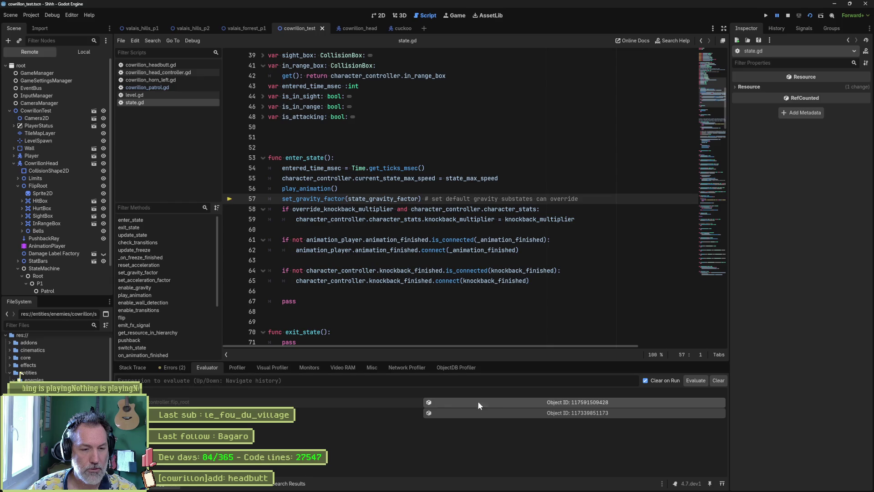
left_click(502, 402)
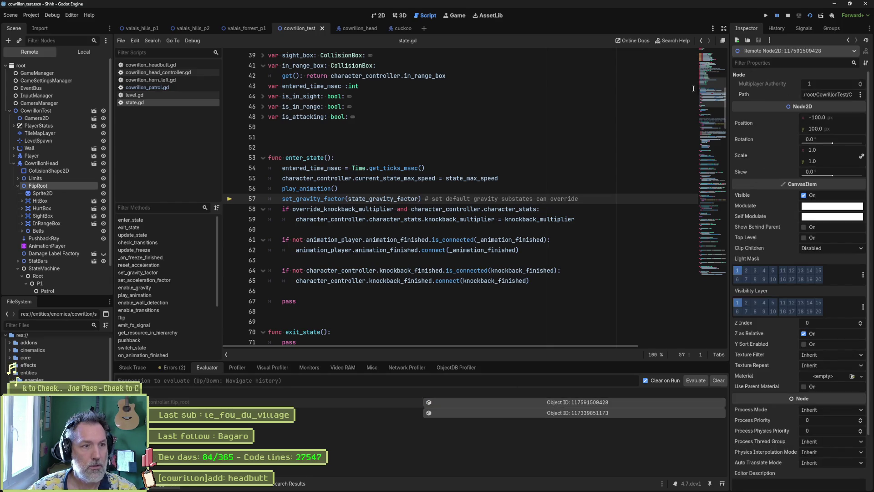
left_click(796, 15)
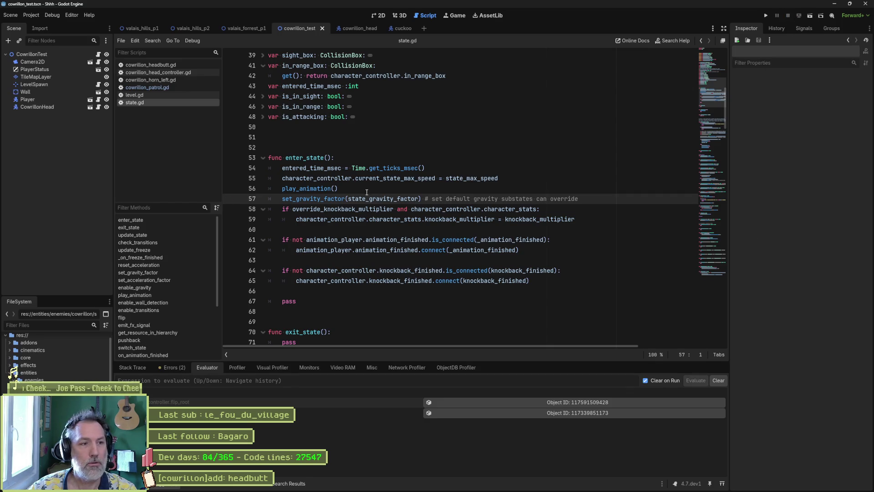
Jump to play_animation in state.gd, review animation_name on line 136, then return to cowrillon_patrol.gd.
left_click(321, 188)
left_click(327, 189, "ctrl")
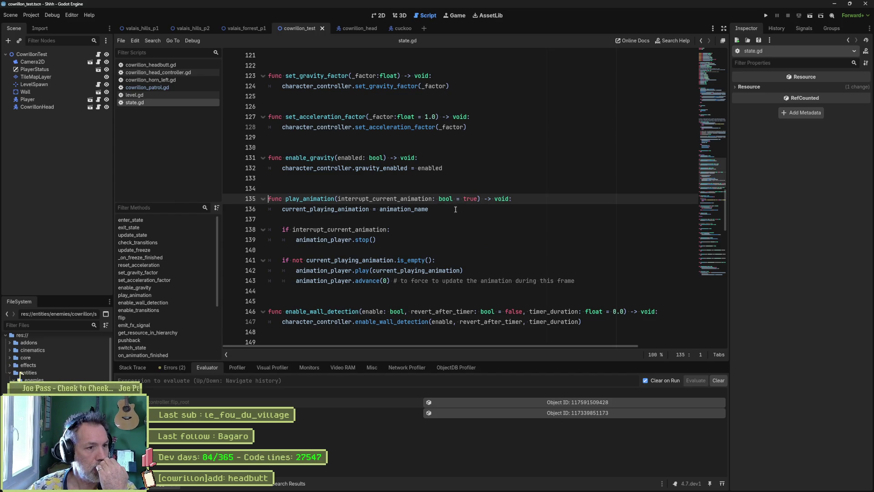
double_click(356, 208)
double_click(405, 209)
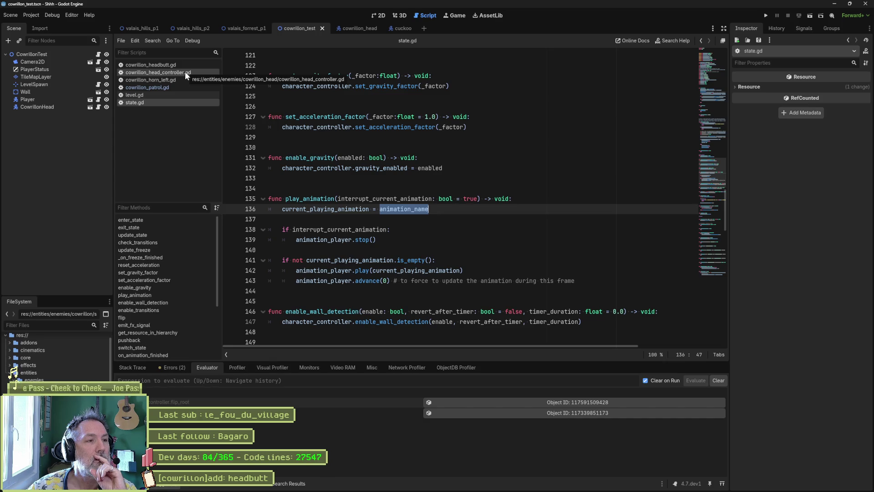
left_click(173, 86)
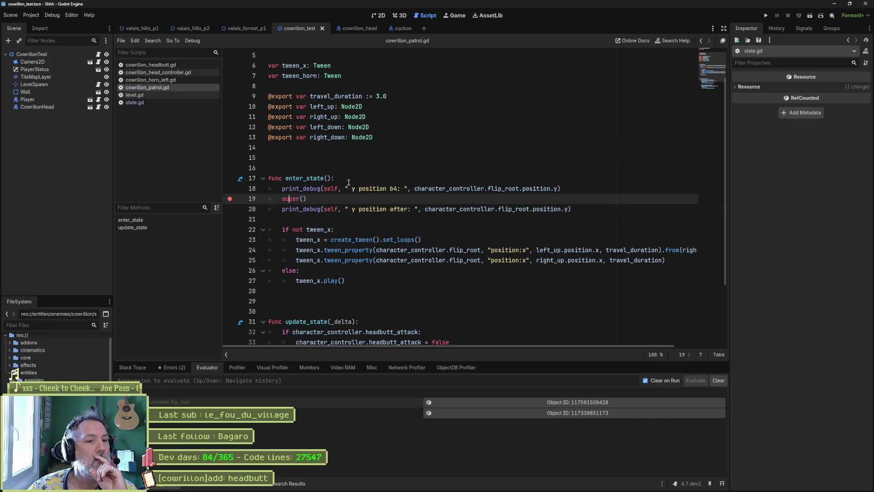
Open cowrillon_horn_left.gd and copy animation_name from line 15.
left_click(178, 81)
left_click(300, 178)
double_click(300, 178)
key("ctrl+c")
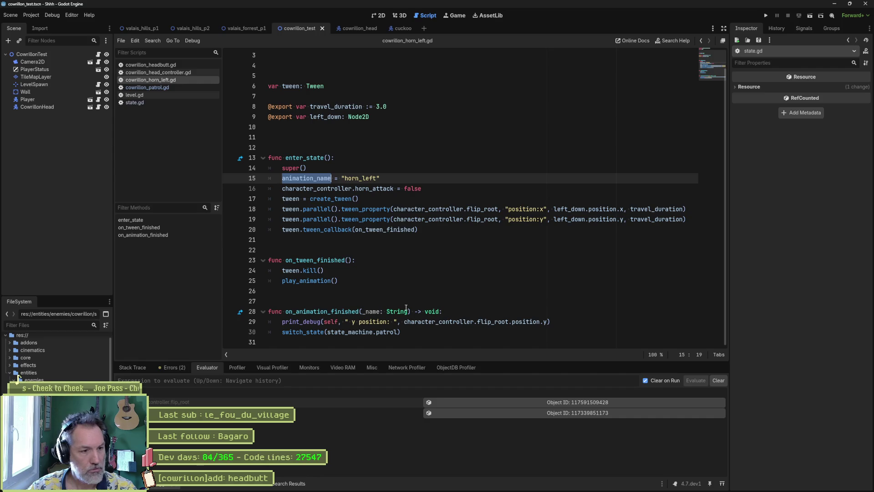
Add animation_name = "" after the print_debug in on_animation_finished, then run the scene.
left_click(584, 323)
key("Return")
key("ctrl+v")
type("^")
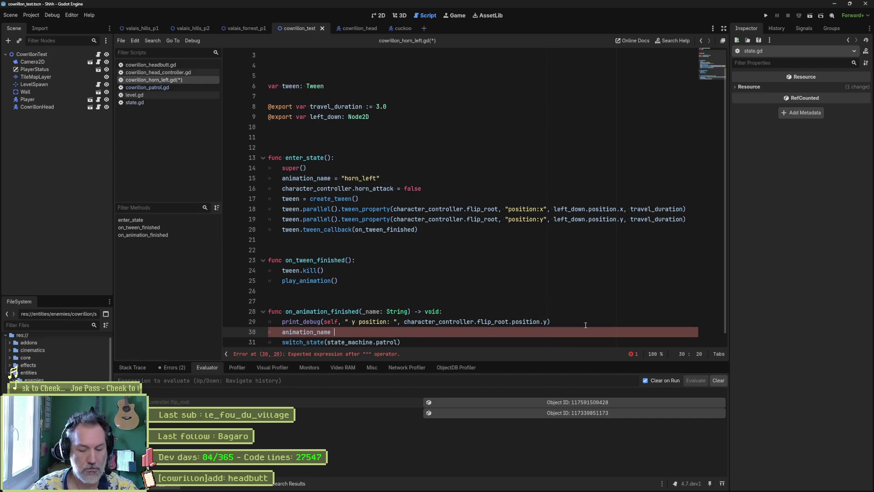
type("=")
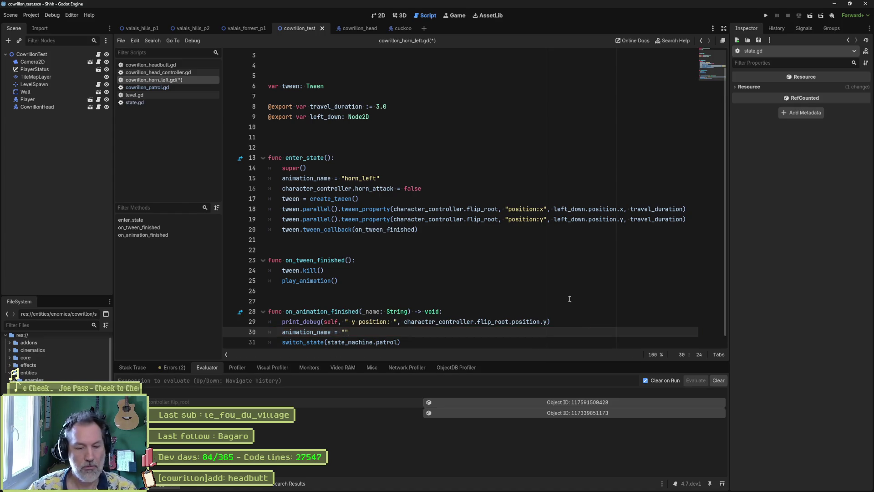
key("F6")
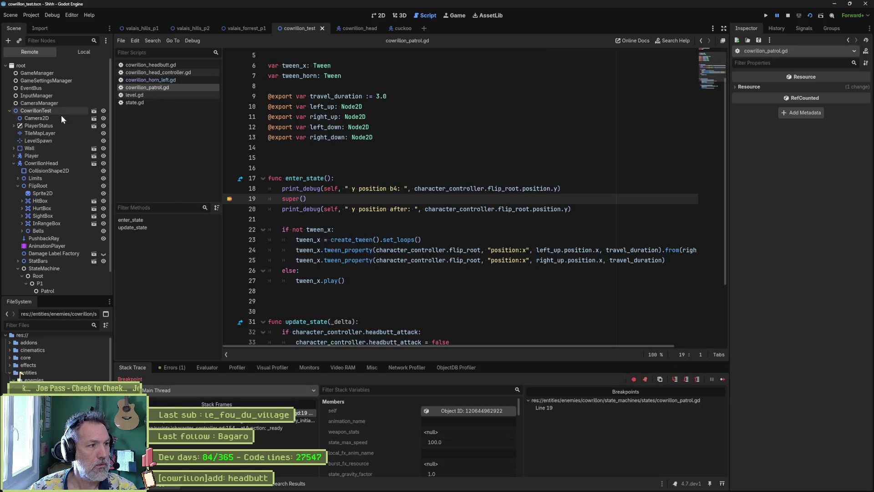
Inspect the live CowrillonHead, remove the line 19 breakpoint and resume the game.
left_click(46, 165)
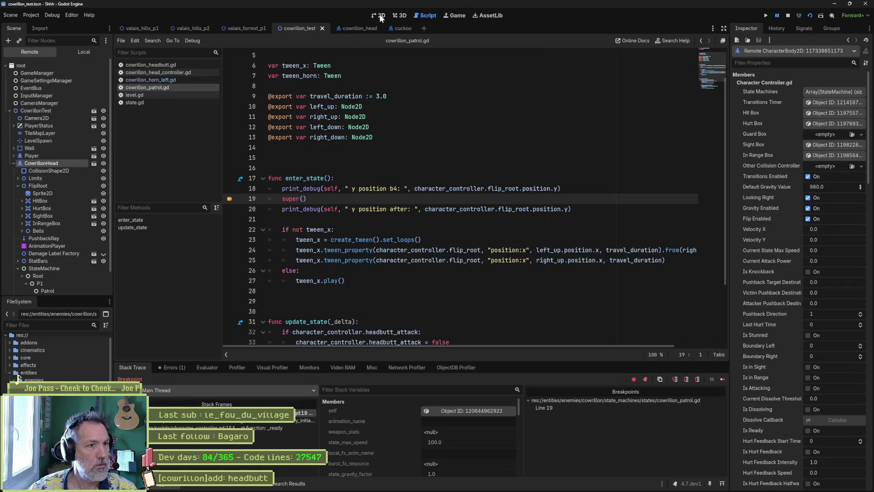
left_click(232, 199)
left_click(766, 15)
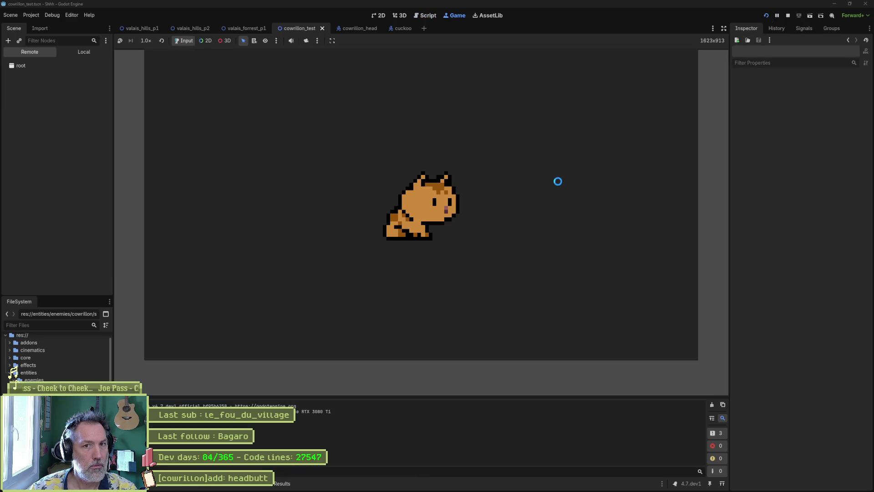
Relaunch the boss test scene, inspect CowrillonHead's live properties, then stop the game.
key("F8")
key("F5")
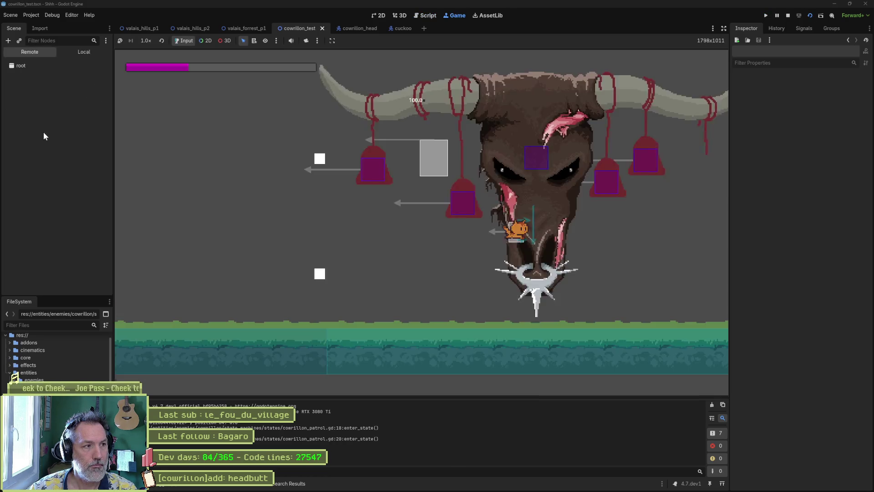
left_click(45, 163)
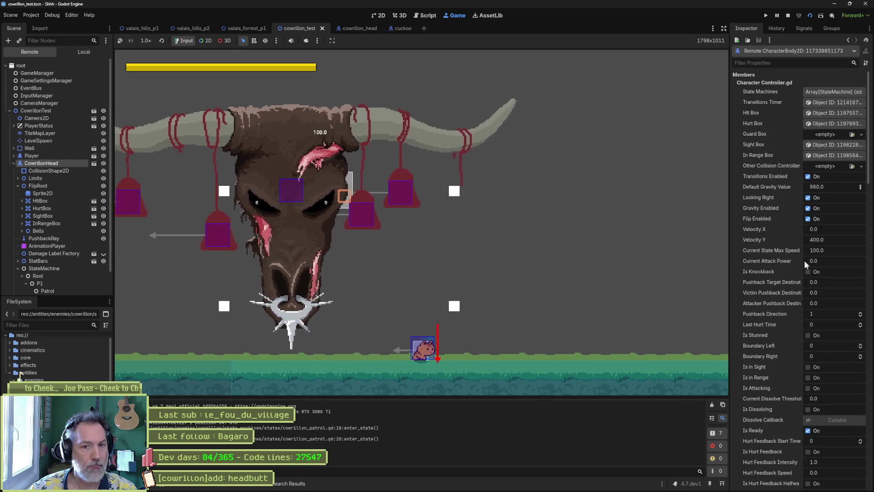
scroll(803, 261, "down", 5)
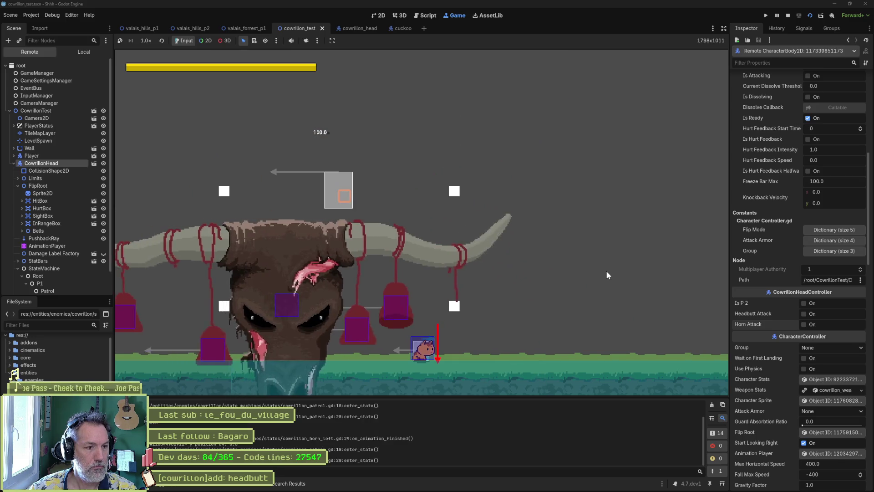
key("F8")
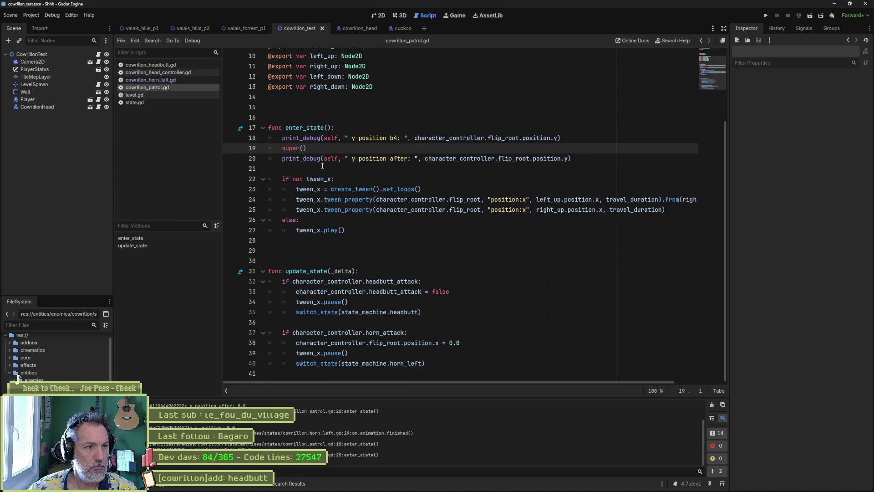
Delete both y-position print_debug lines from the patrol script's enter_state.
left_click(326, 141)
key("ctrl+shift+k")
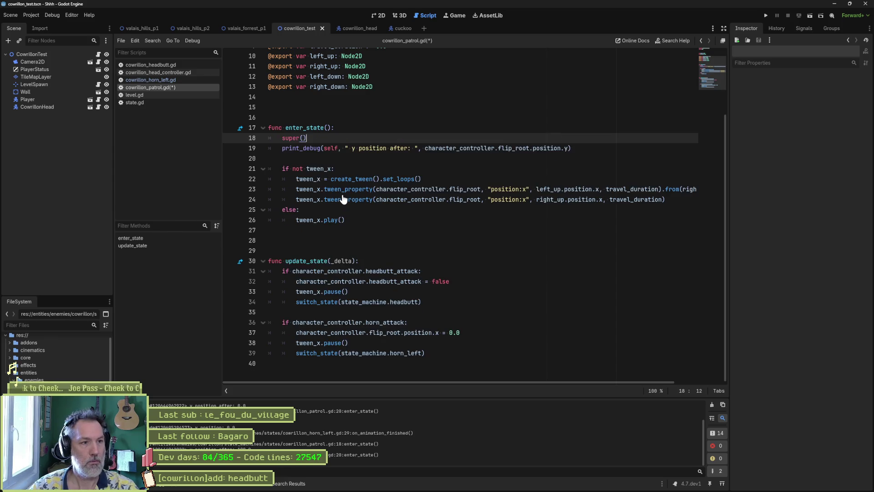
key("Down")
key("ctrl+shift+k")
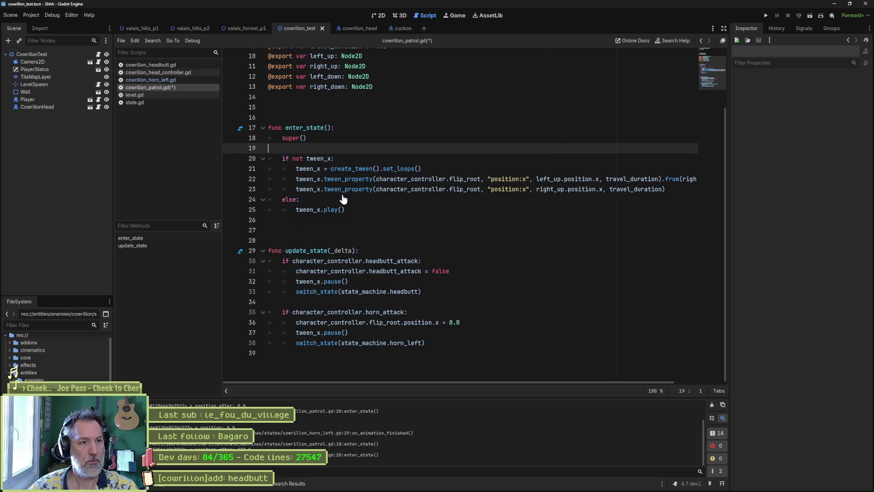
Try an animation_name line atop enter_state, remove it, then open cowrillon_horn_left.gd.
left_click(346, 129)
key("Return")
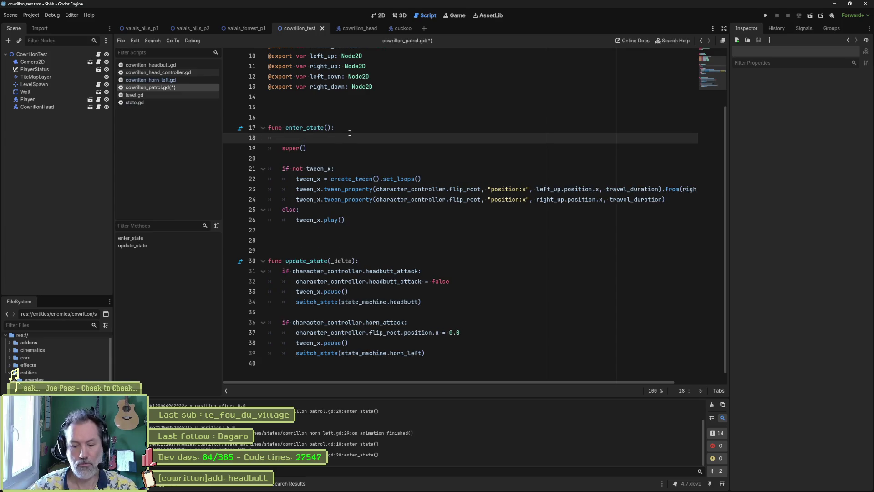
type("animation_name =")
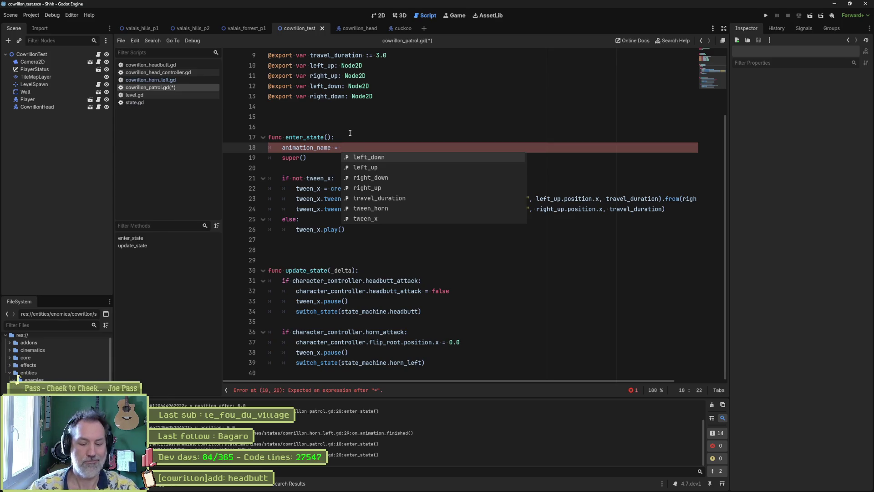
key("ctrl+shift+k")
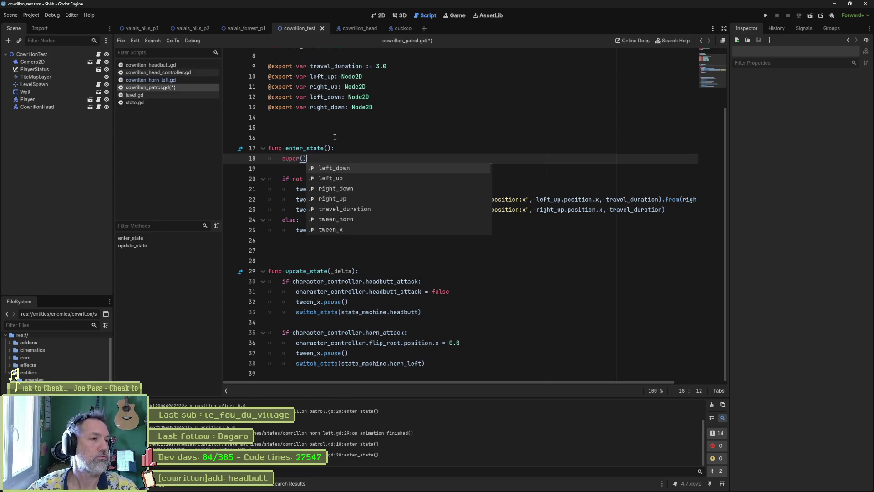
left_click(175, 80)
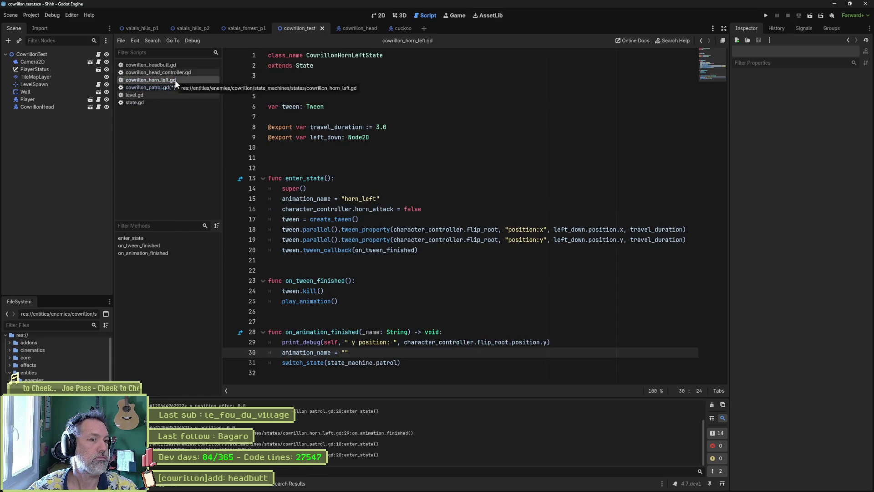
Replace the play_animation() call with animation_player.play() using code completion.
left_click_drag(379, 199, 268, 195)
key("ctrl+c")
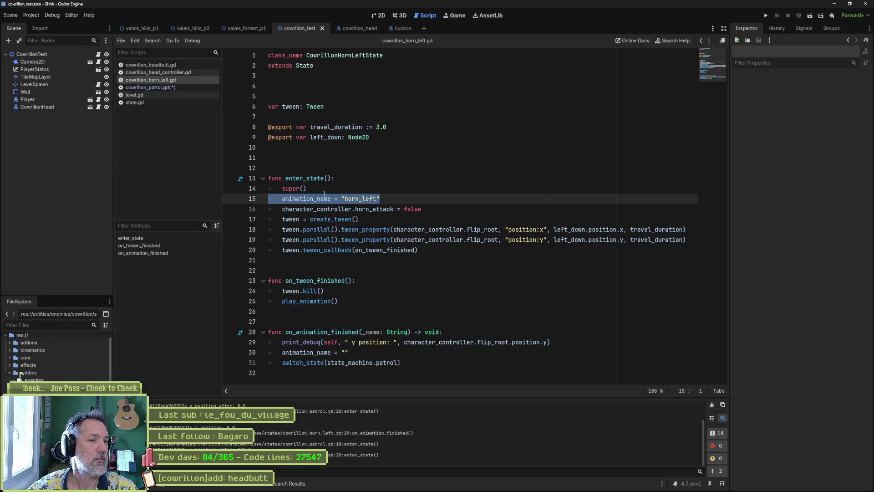
left_click(324, 193)
left_click_drag(338, 301, 282, 302)
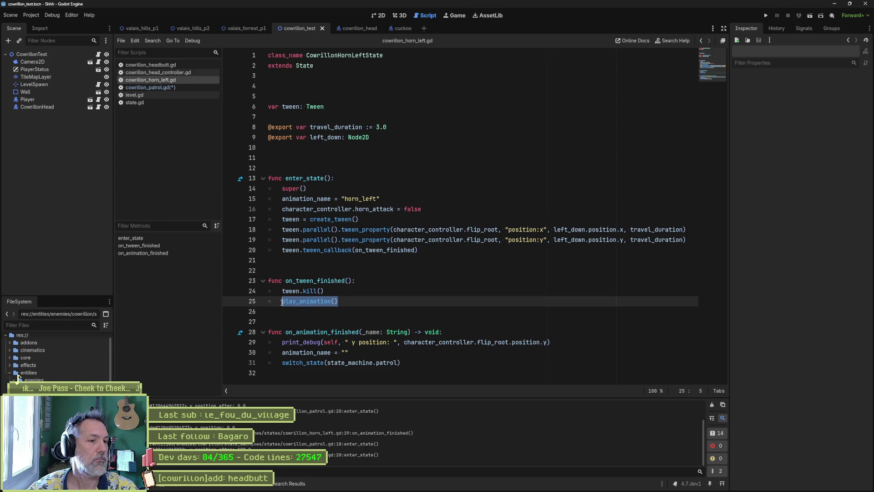
type("anima")
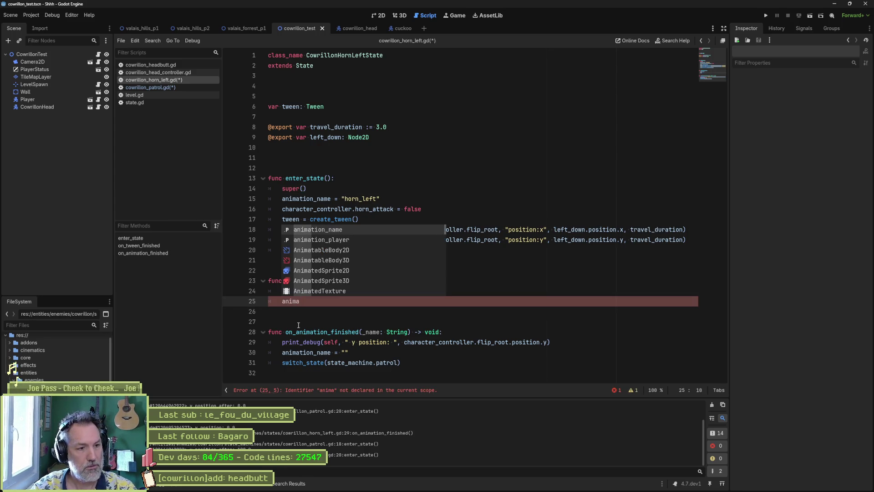
key("Down")
key("Return")
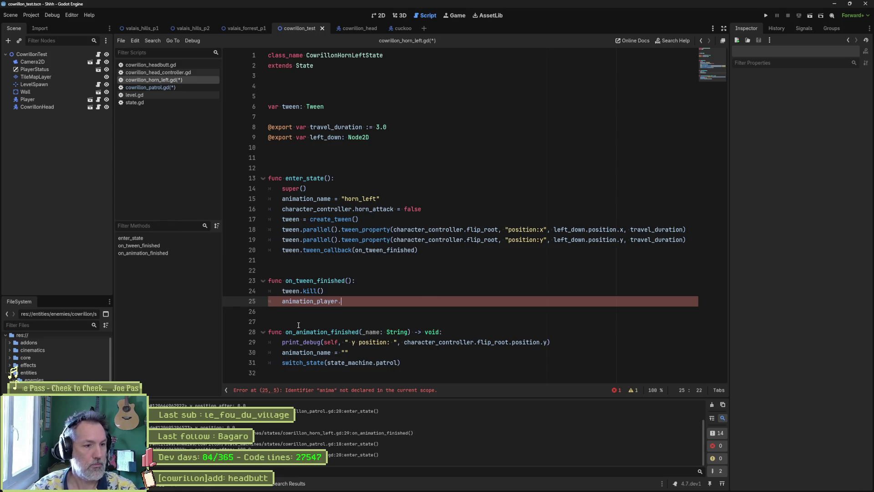
type("play")
key("Return")
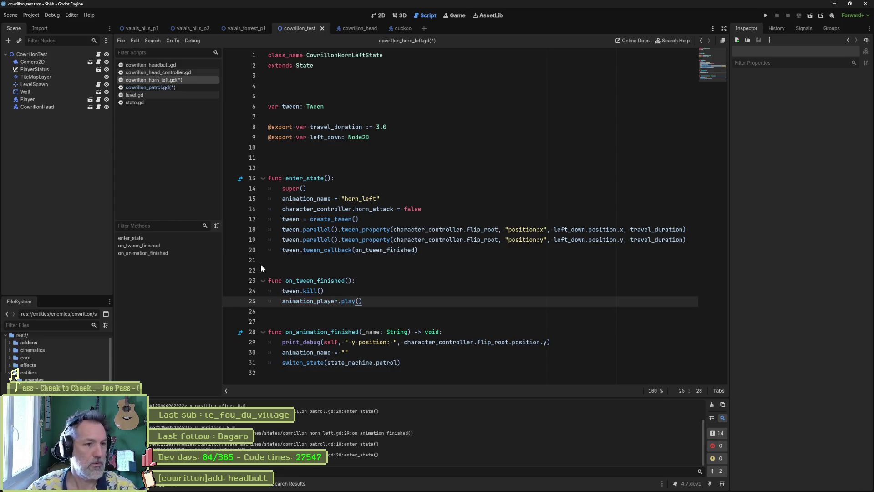
Put horn_left into the play() call and delete the old animation_name line.
left_click_drag(341, 198, 377, 197)
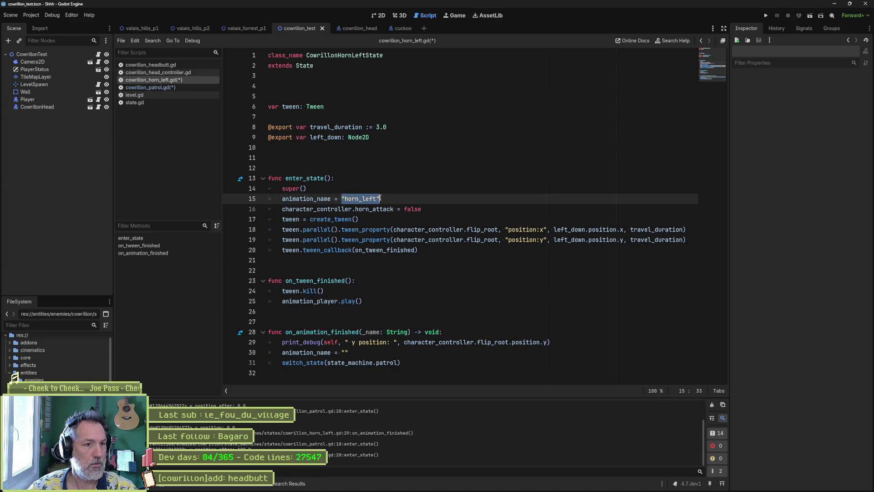
left_click(358, 301)
type("\"horn_left\"")
left_click(393, 198)
key("ctrl+shift+k")
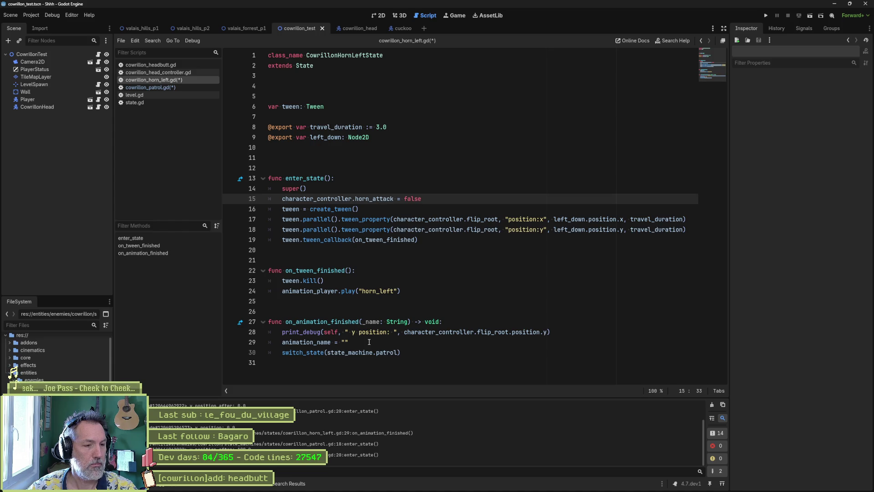
Turn the animation_name reset line into an `if _name ==` check and delete the stray line.
left_click(339, 342)
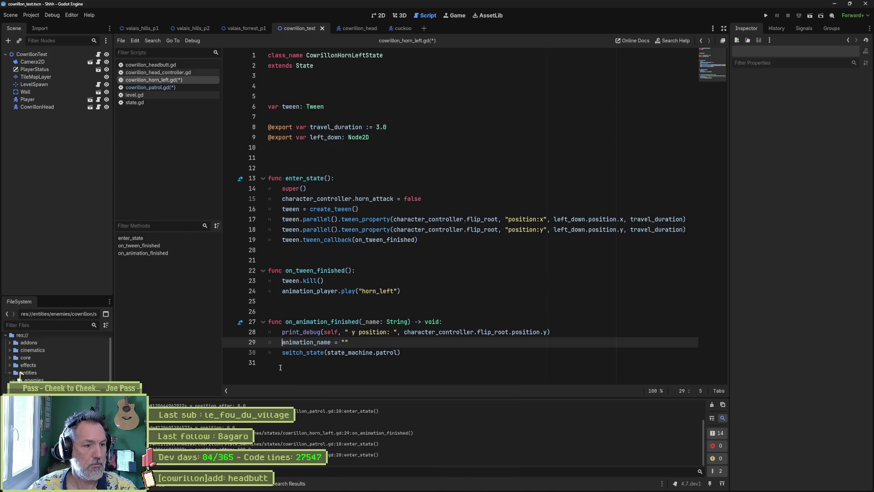
type("if")
key("shift+End")
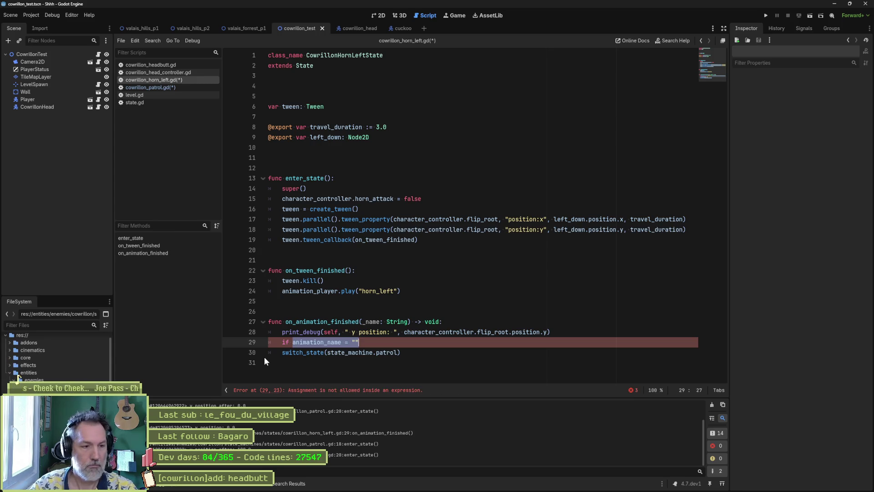
type("_name =")
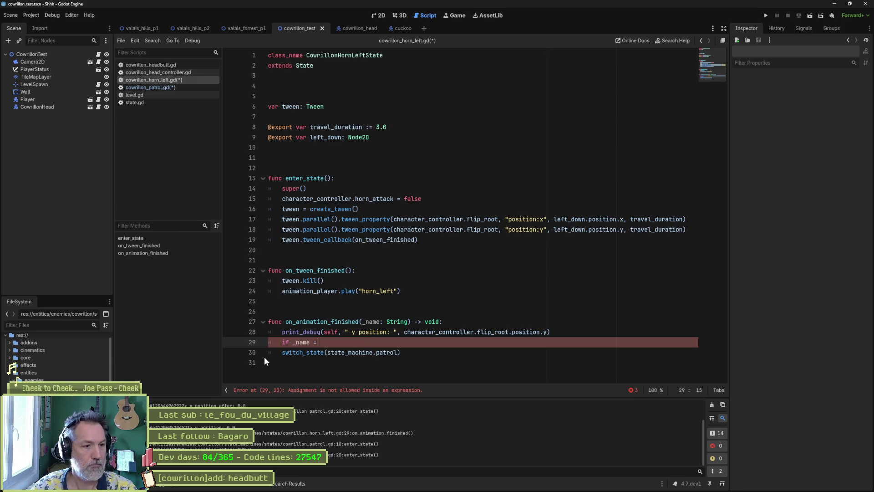
type("=")
key("Home")
key("ctrl+v")
key("Return")
key("End")
type("\"")
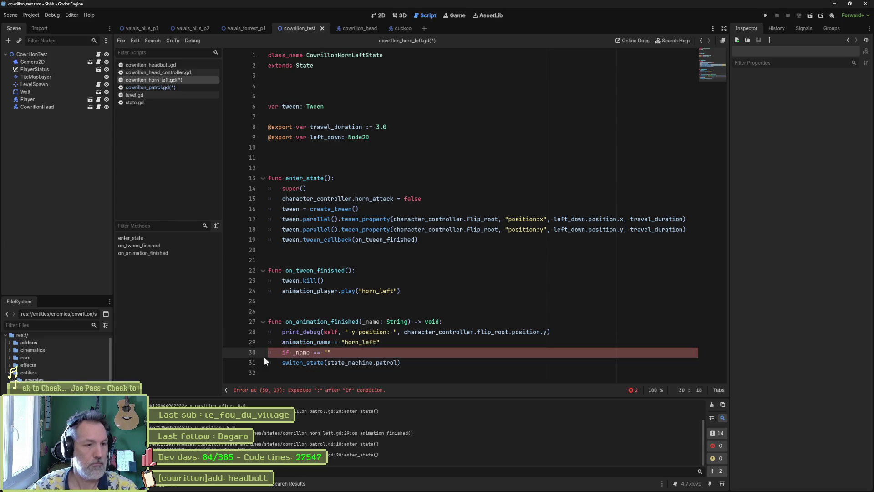
key("Up")
key("ctrl+shift+k")
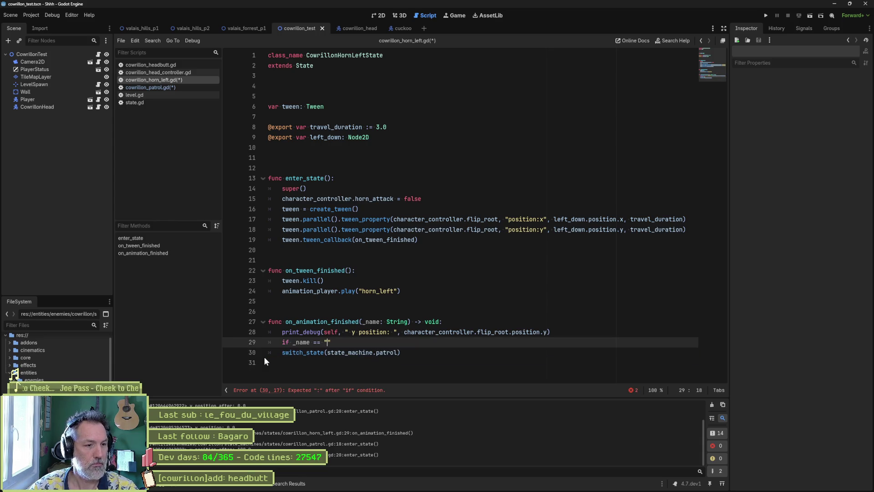
Complete the condition as `if _name == "horn_left":` and indent switch_state under it.
double_click(371, 291)
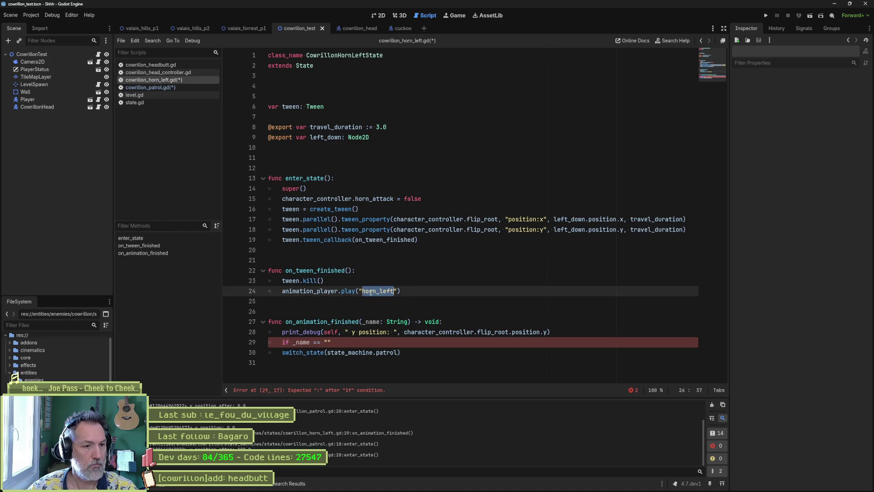
key("ctrl+c")
left_click(326, 342)
key("ctrl+v")
key("Down")
key("Home")
key("Tab")
left_click(391, 340)
key("ctrl+space")
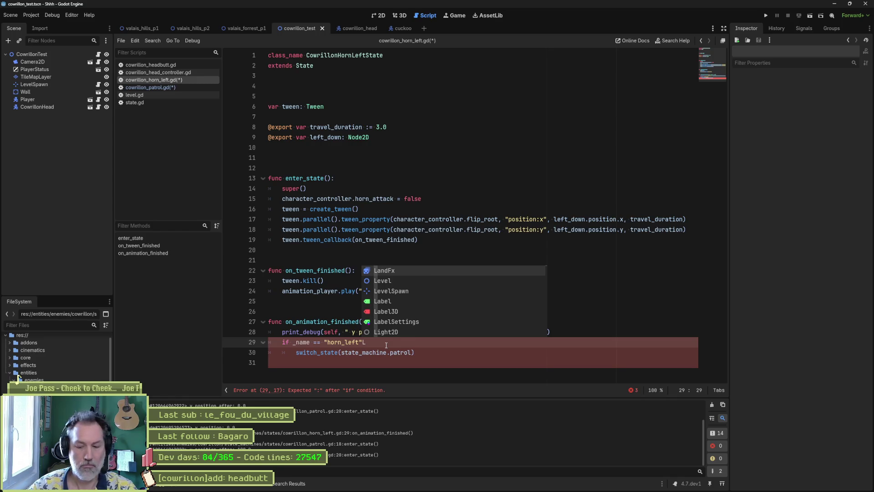
key("Escape")
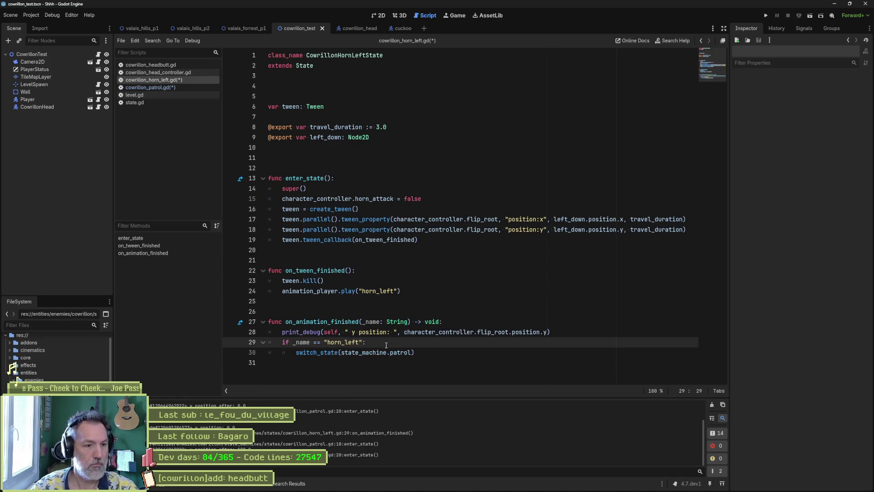
Delete the remaining y-position debug print and run the game to test.
double_click(399, 333)
key("ctrl+shift+k")
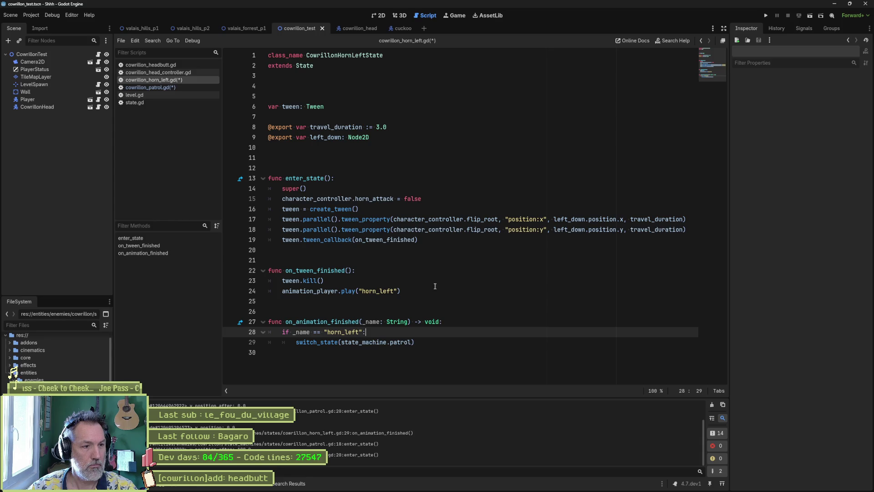
key("F6")
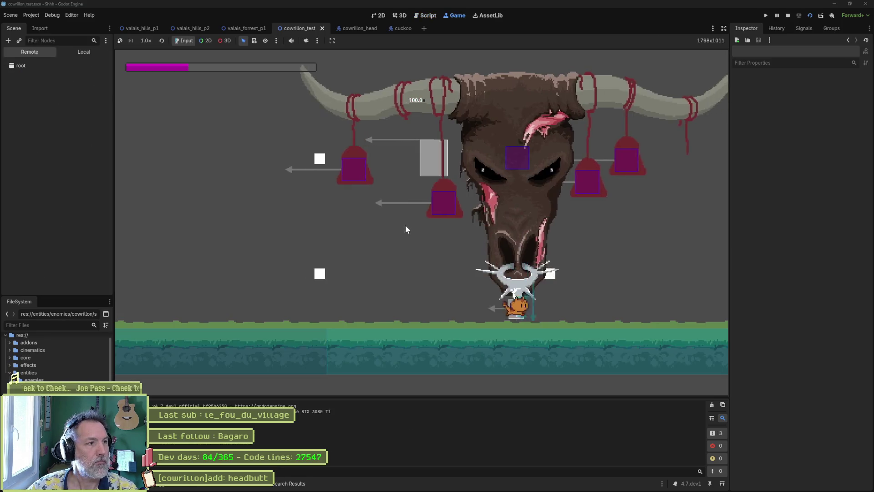
Inspect the live CowrillonHead and Patrol state properties, stop the game, and return to cowrillon_head.
left_click(41, 163)
scroll(789, 318, "down", 6)
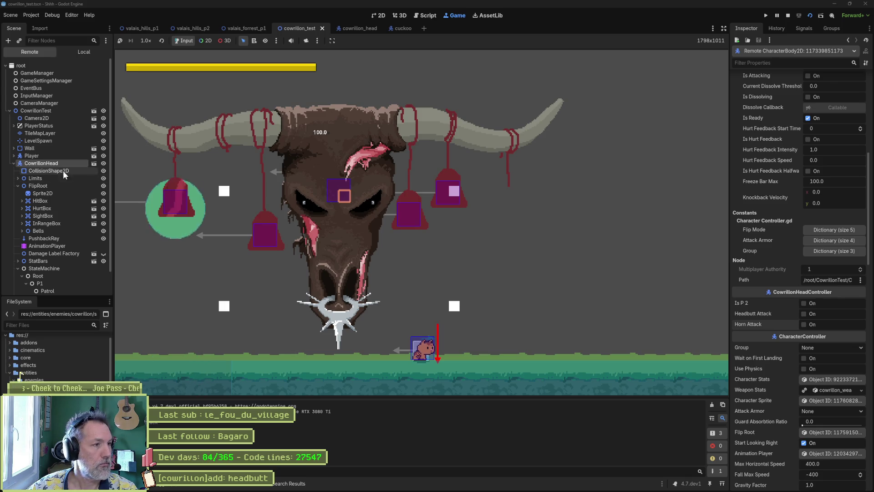
scroll(65, 246, "down", 2)
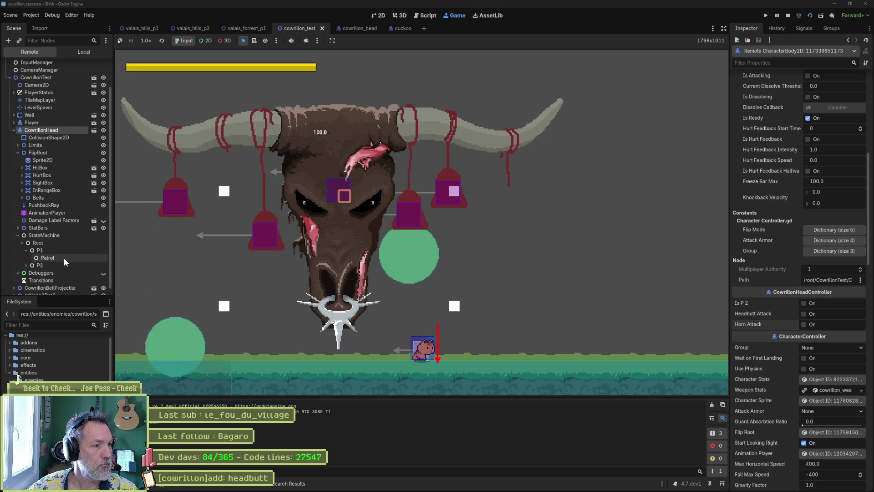
left_click(64, 258)
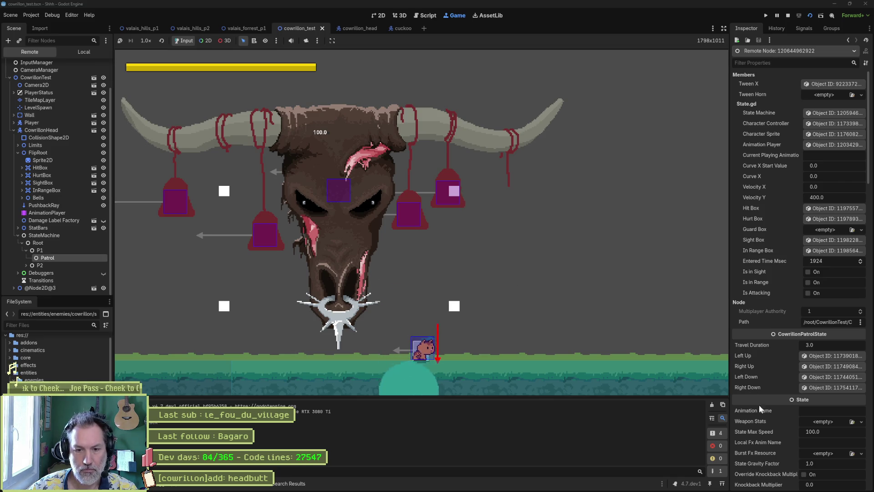
key("F8")
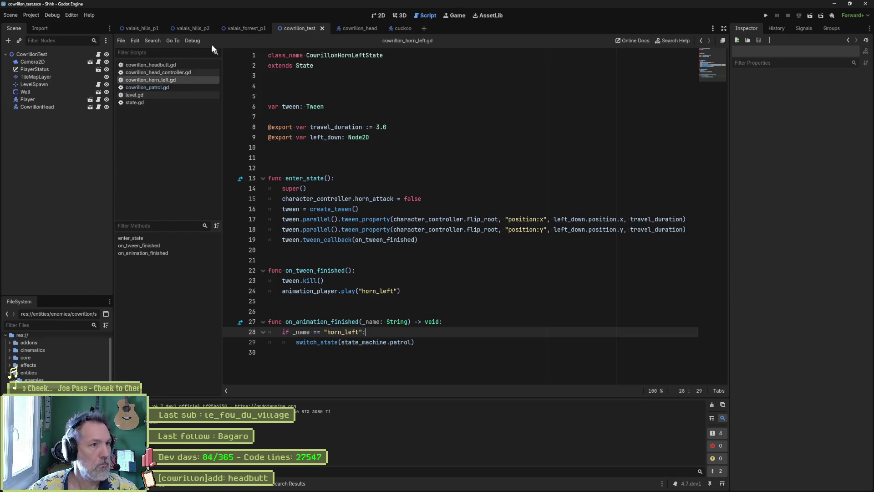
left_click(351, 29)
Set the Patrol state's Animation Name to patrol, then save and run the boss head scene.
left_click(46, 211)
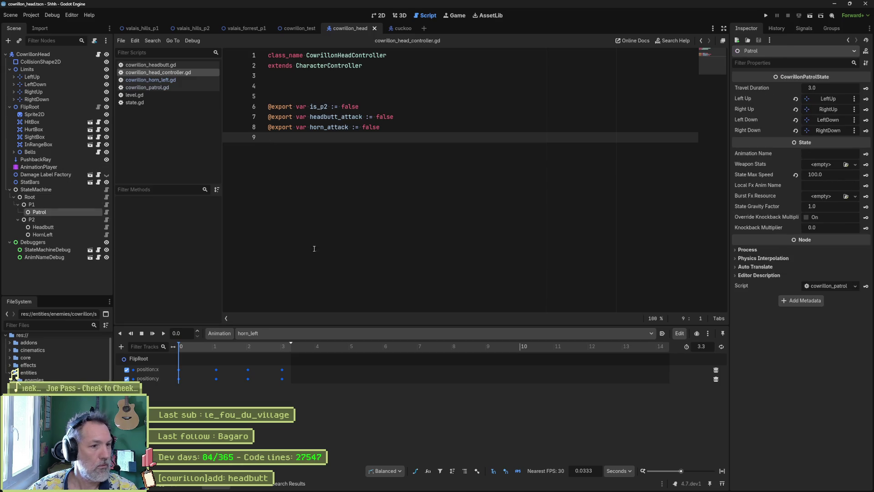
left_click(845, 157)
type("pat")
key("F6")
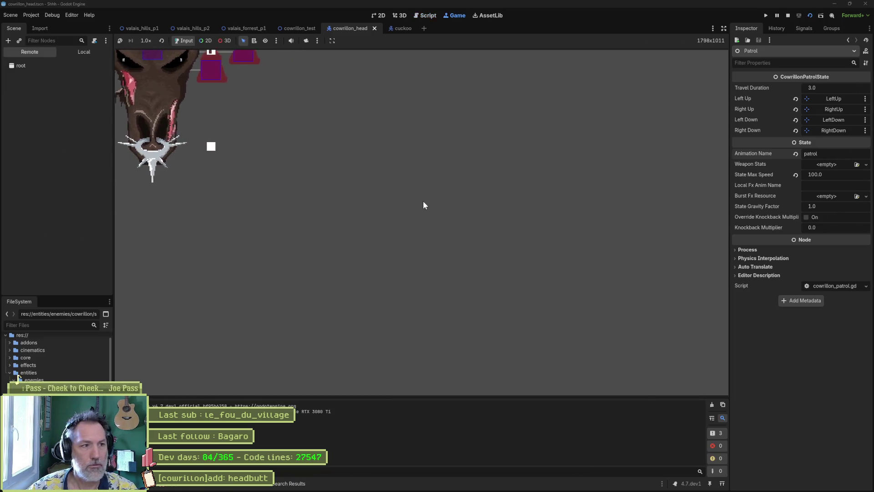
Run the cowrillon_test level, turn off the live CowrillonHead's Horn Attack, then stop.
left_click(305, 26)
key("F6")
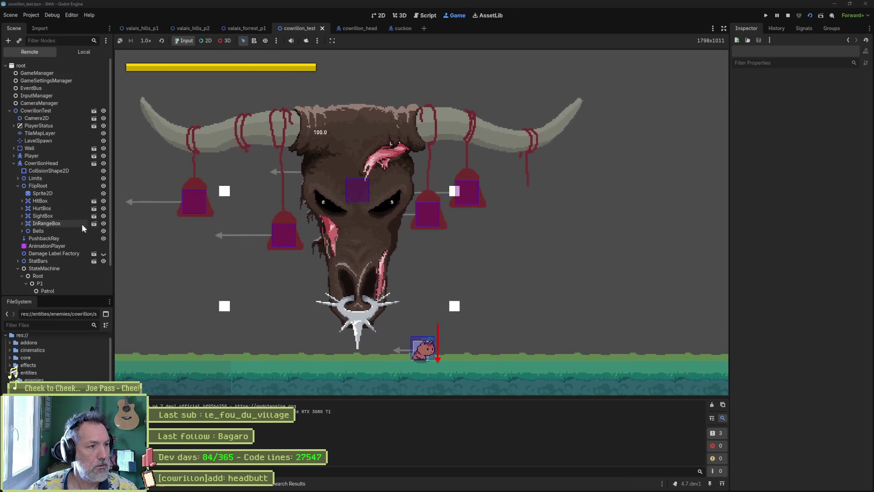
left_click(42, 163)
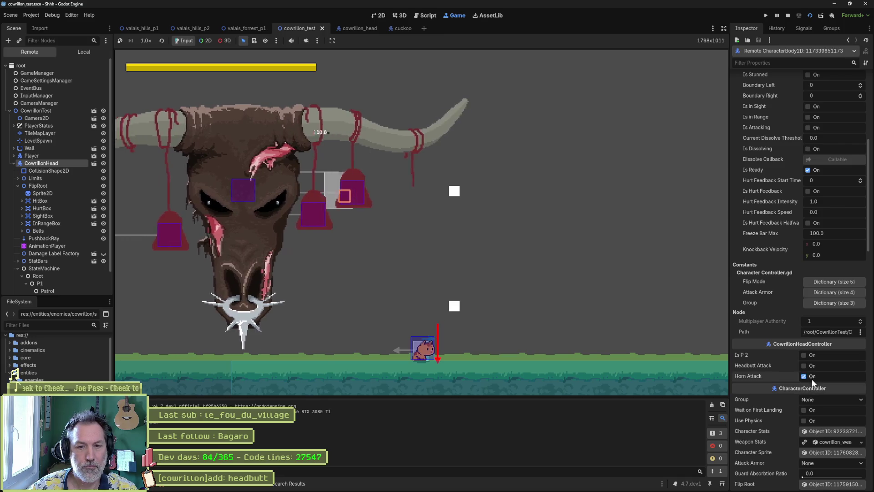
left_click(812, 379)
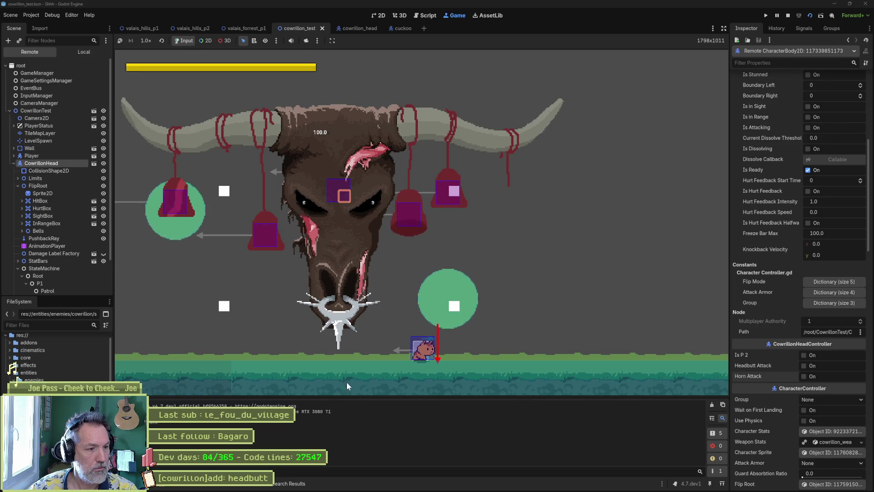
key("F8")
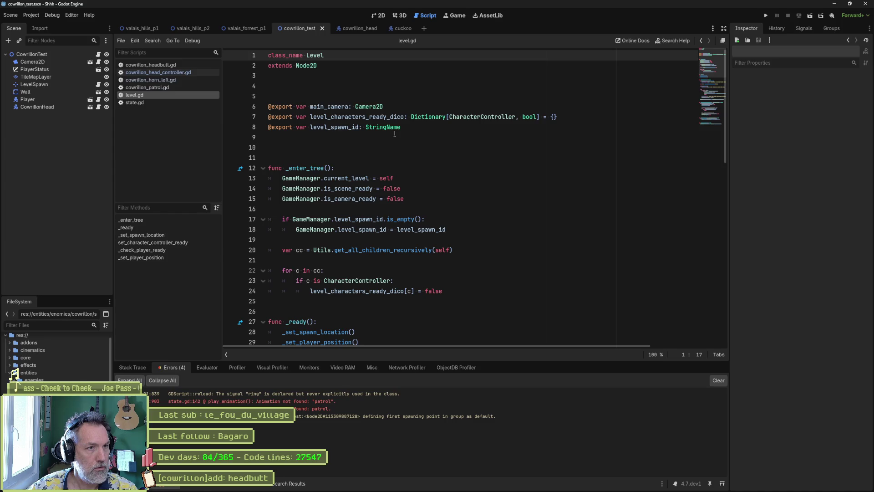
Review the AnimationPlayer's available animations in the cowrillon_head scene without changing anything.
left_click(356, 29)
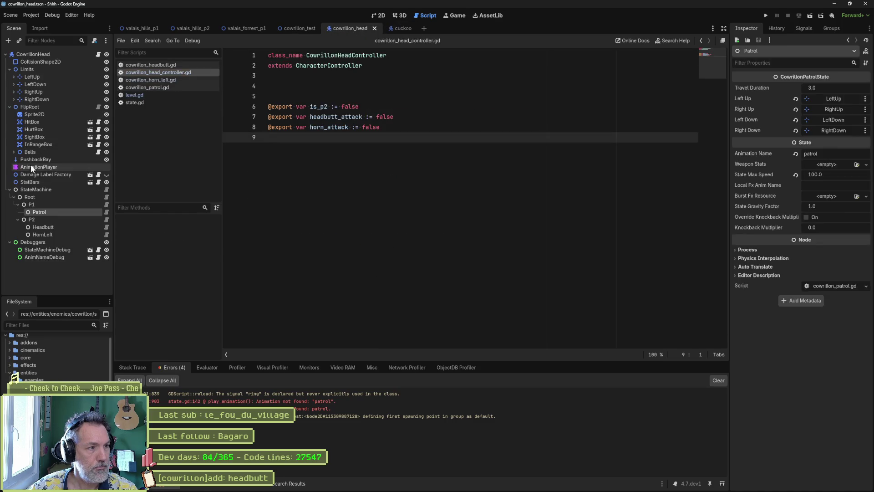
left_click(30, 166)
left_click(343, 336)
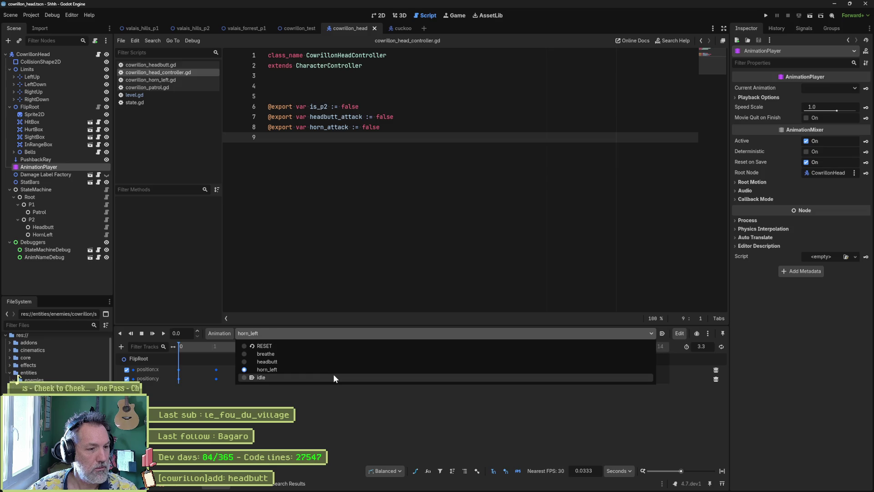
key("Escape")
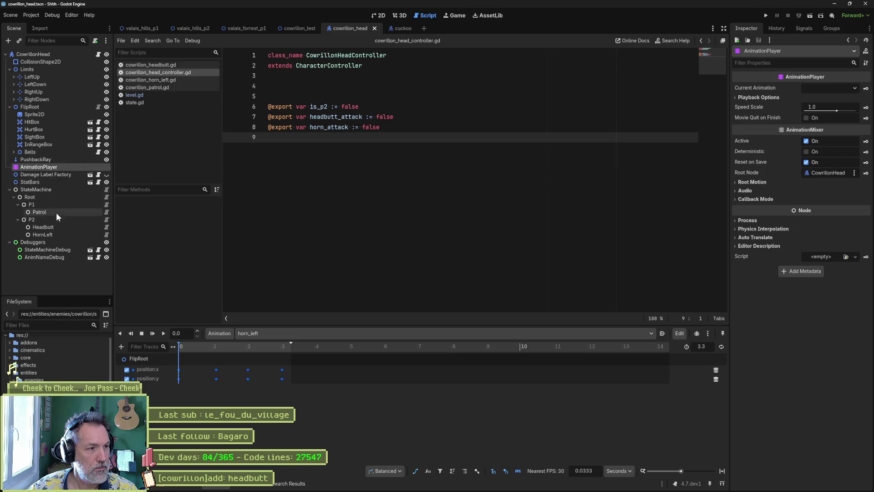
Set the Patrol state's Animation Name to idle, save, and run cowrillon_test.
left_click(54, 212)
double_click(838, 154)
type("idle")
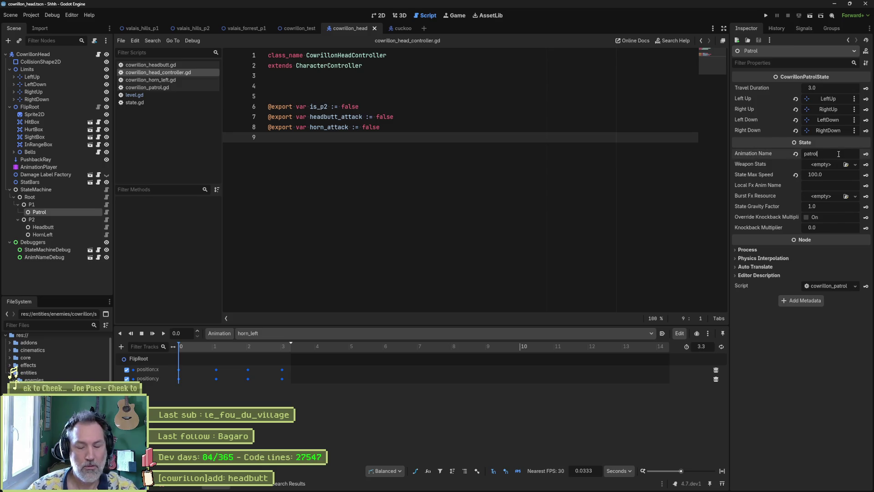
key("Return")
key("F6")
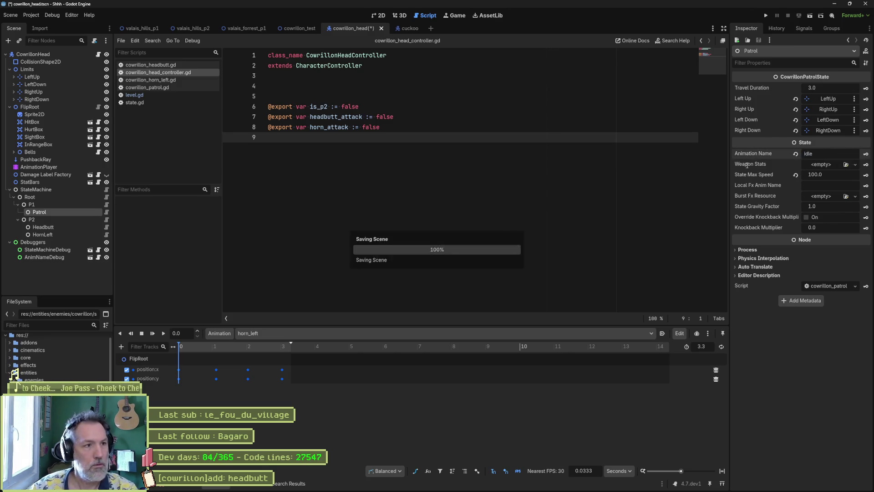
left_click(295, 27)
key("F6")
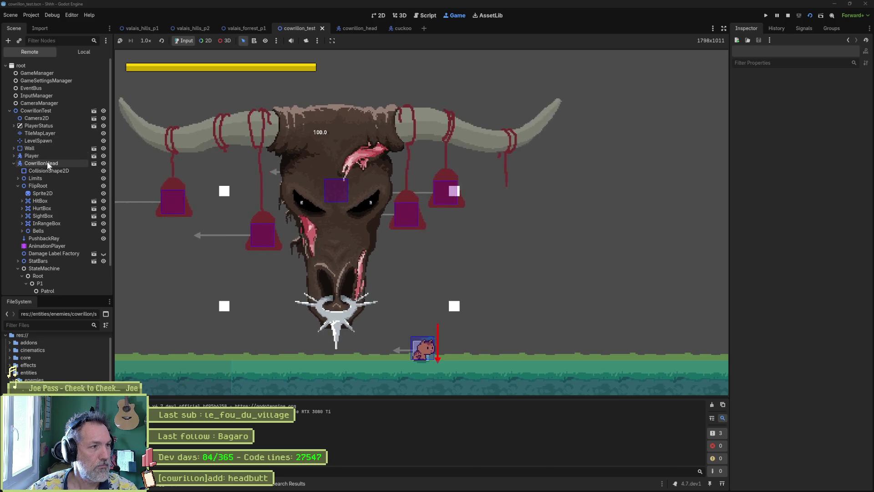
left_click(48, 164)
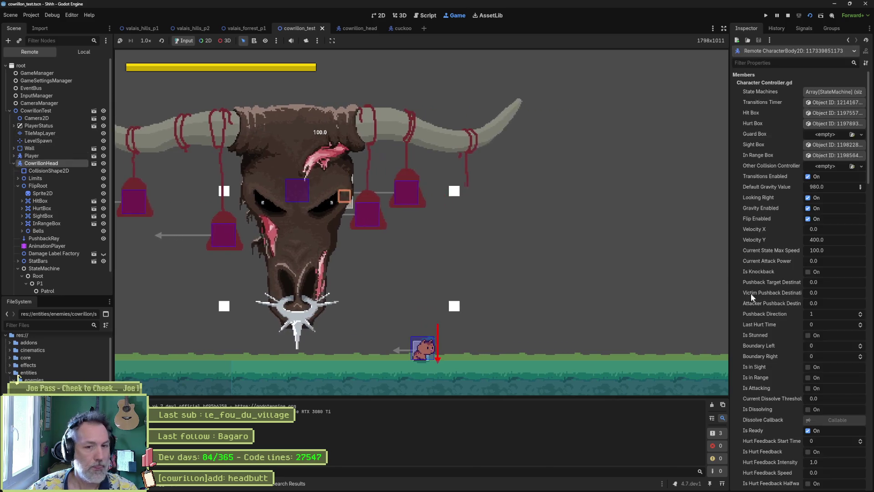
scroll(816, 368, "down", 5)
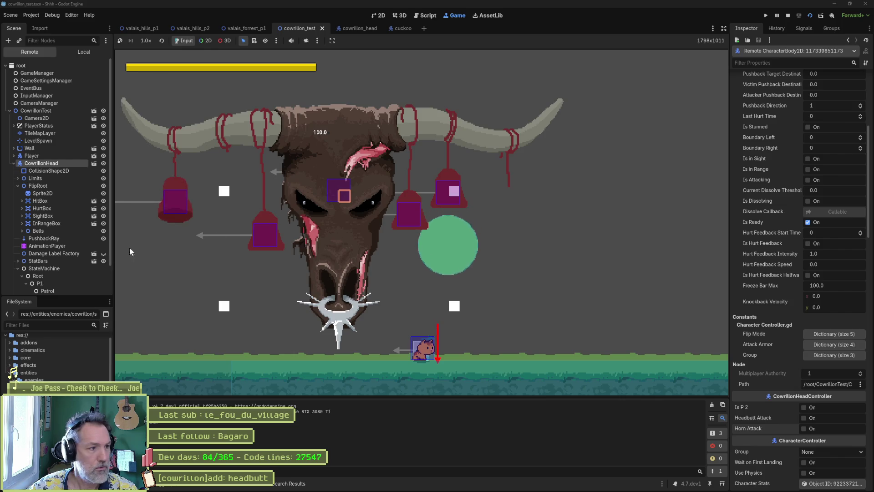
left_click(55, 269)
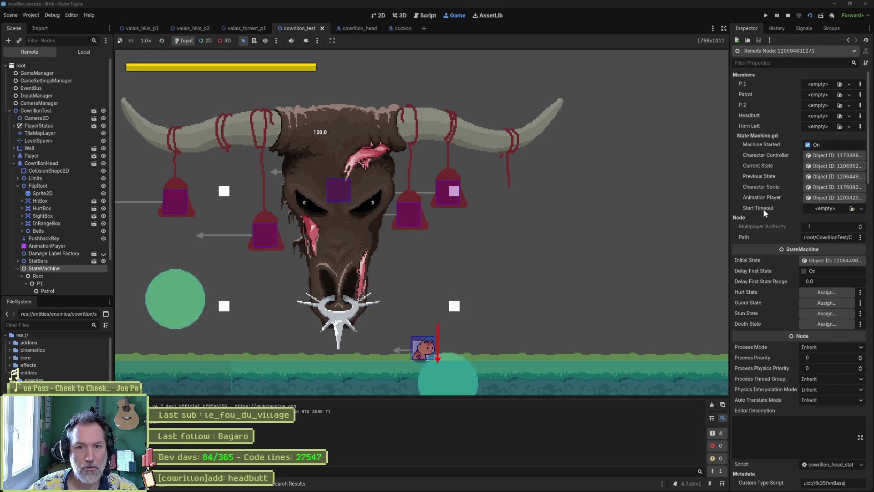
left_click(816, 164)
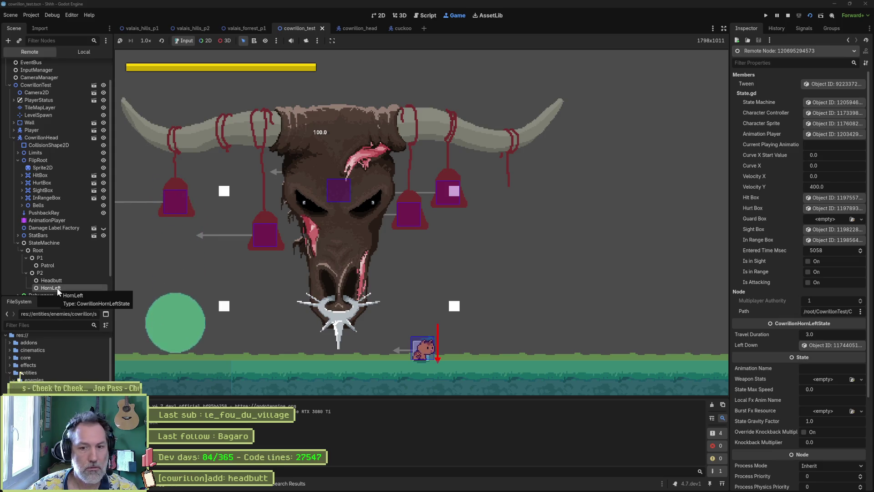
key("F8")
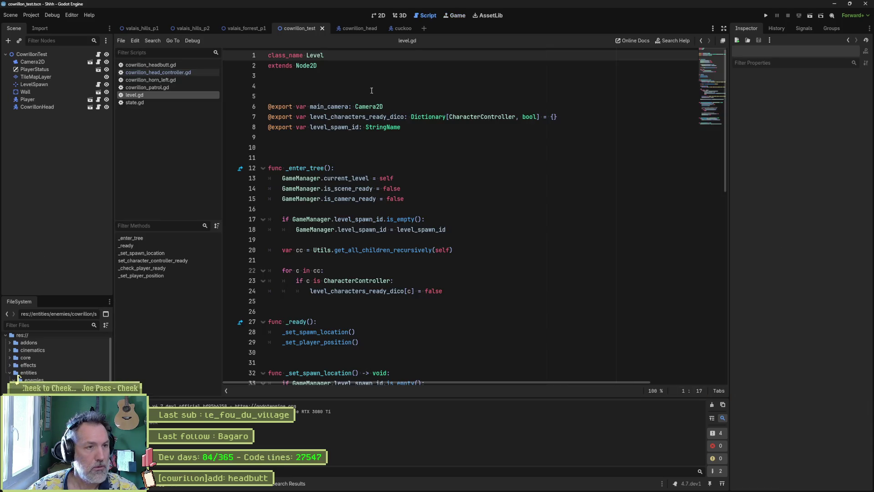
Below the horn_left play call, start an animation_player.animation_finished connection line.
left_click(173, 79)
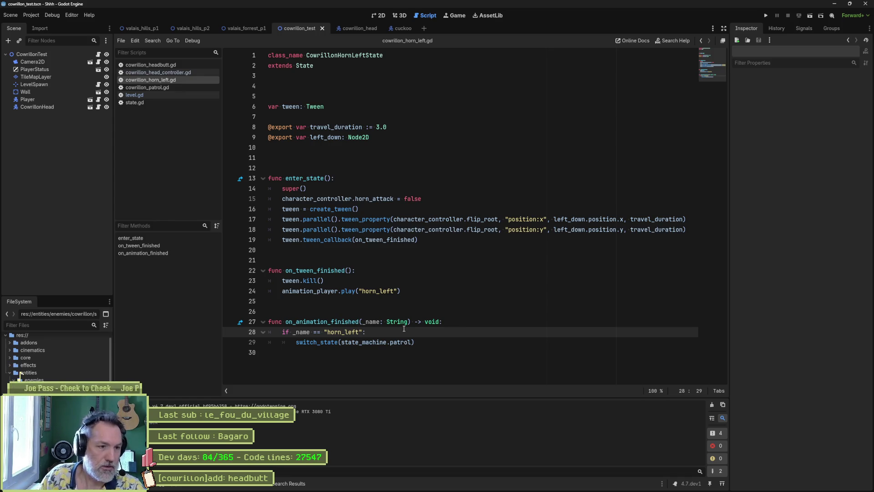
left_click(413, 291)
key("Return")
type("animat")
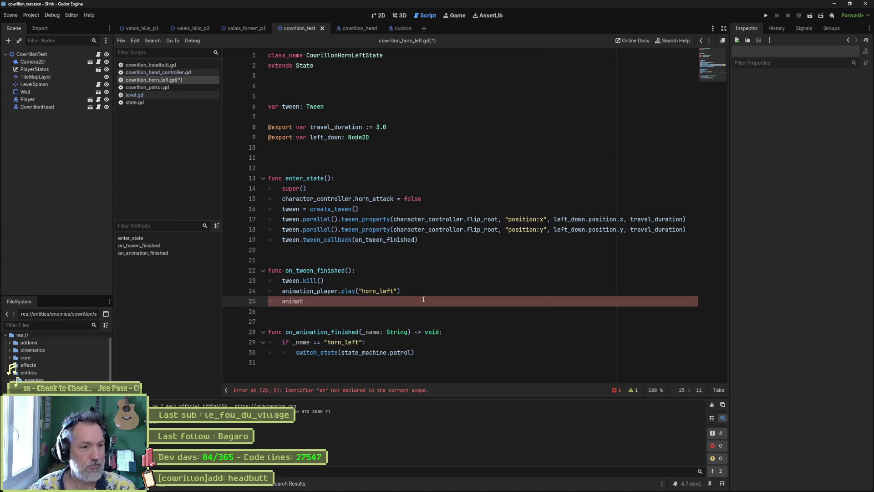
key("Down")
key("Return")
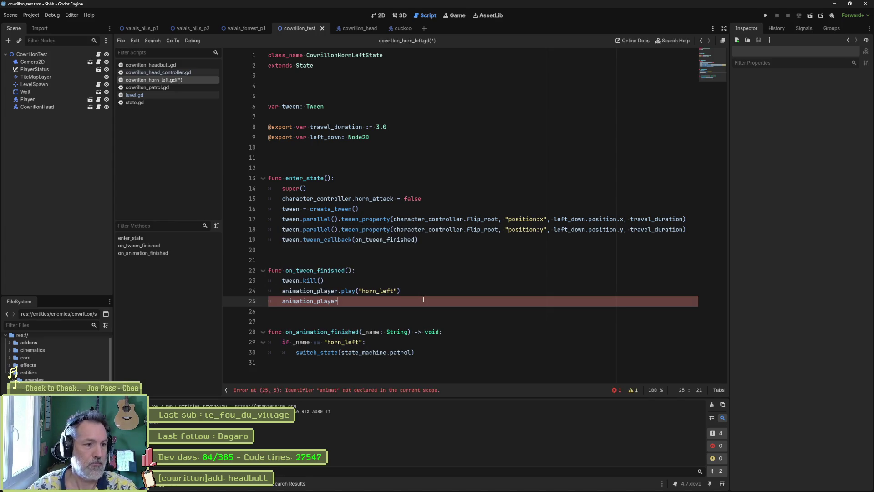
type(".fini")
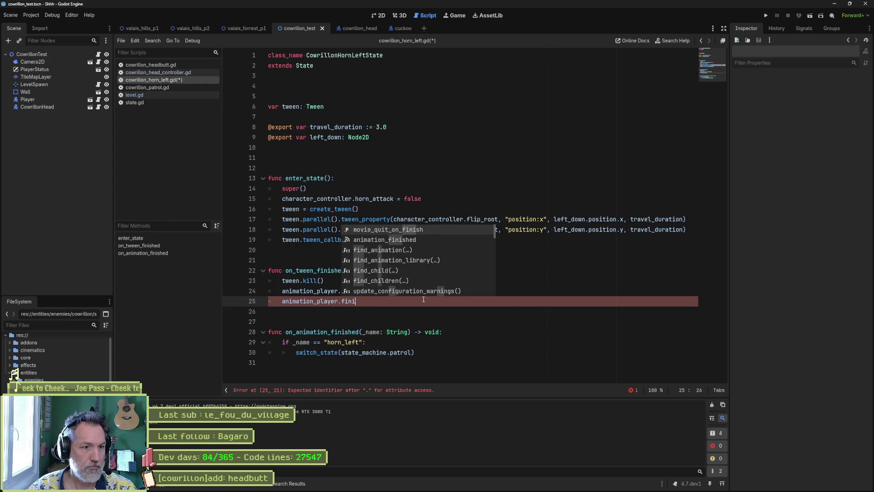
key("Down")
key("Return")
type(".connect(")
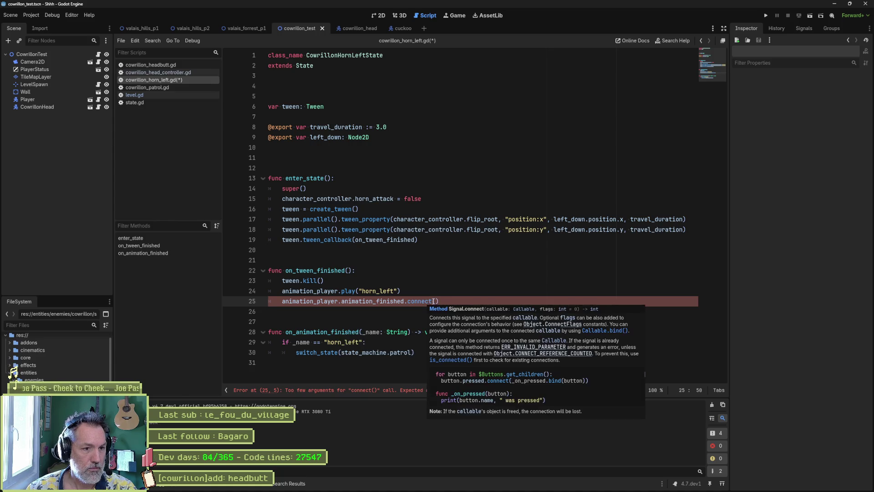
Rename the handler to _on_animation_finished and connect animation_finished to it.
key("Right")
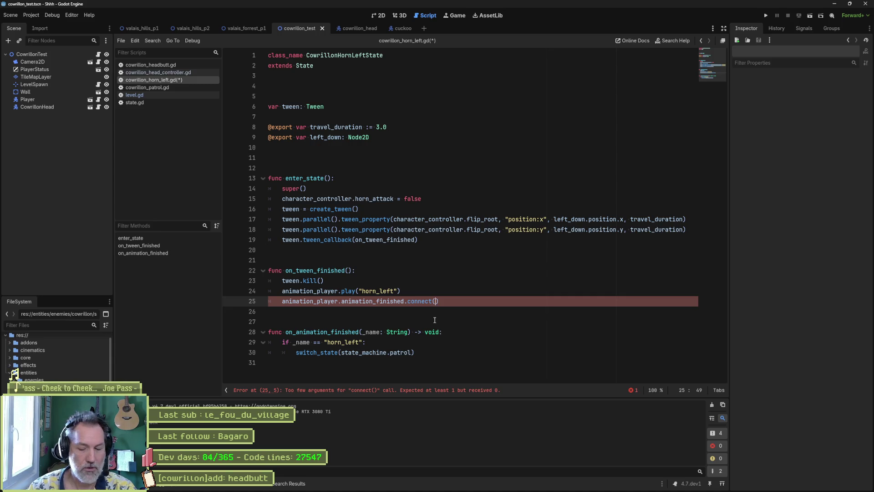
type("() -=")
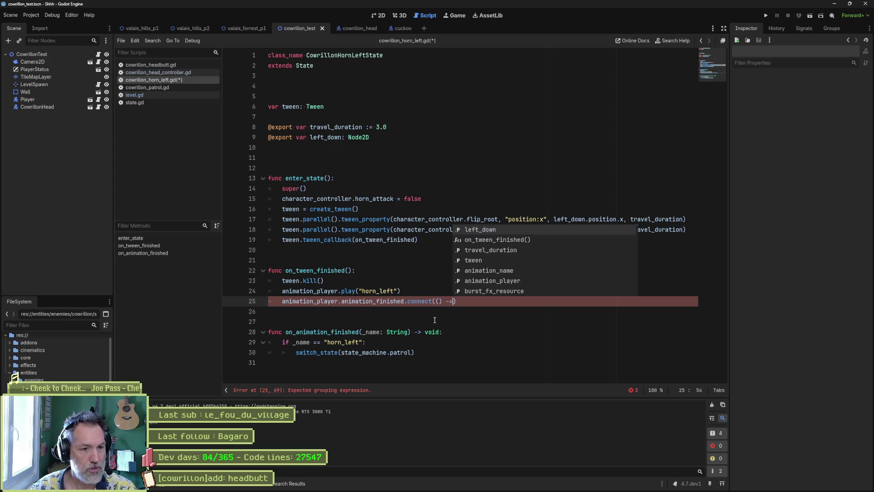
type("=>")
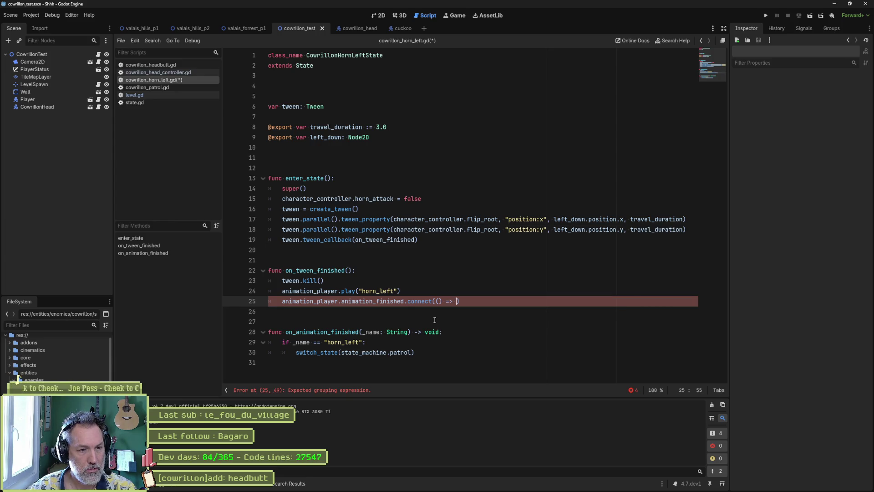
type(" return")
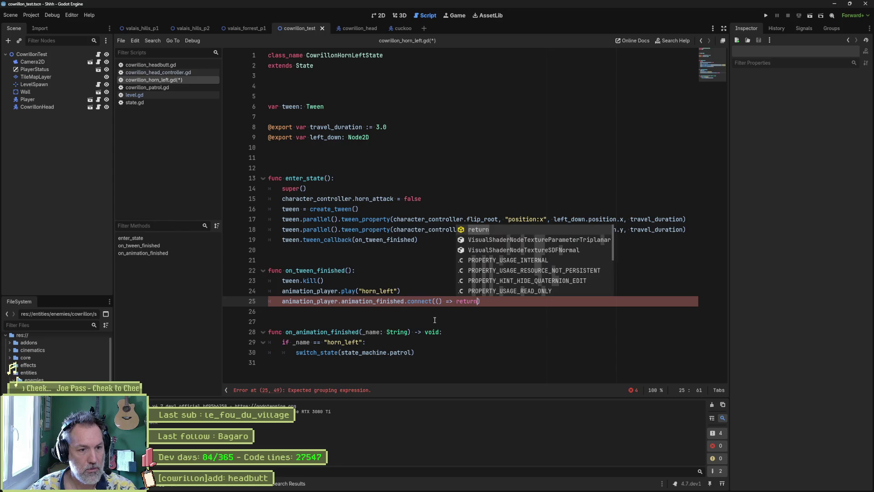
key("ctrl+BackSpace")
key("ctrl+BackSpace")
key("ctrl+BackSpace")
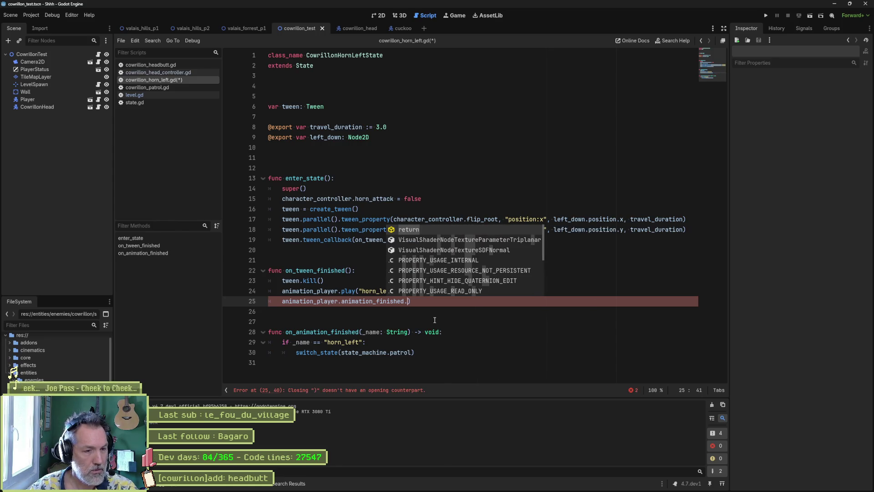
type("connect(()")
key("BackSpace")
key("BackSpace")
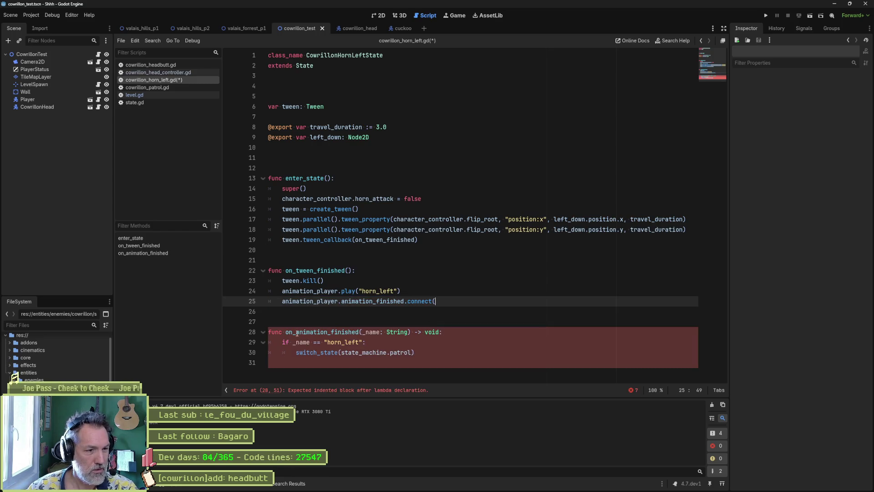
left_click(286, 332)
type("_")
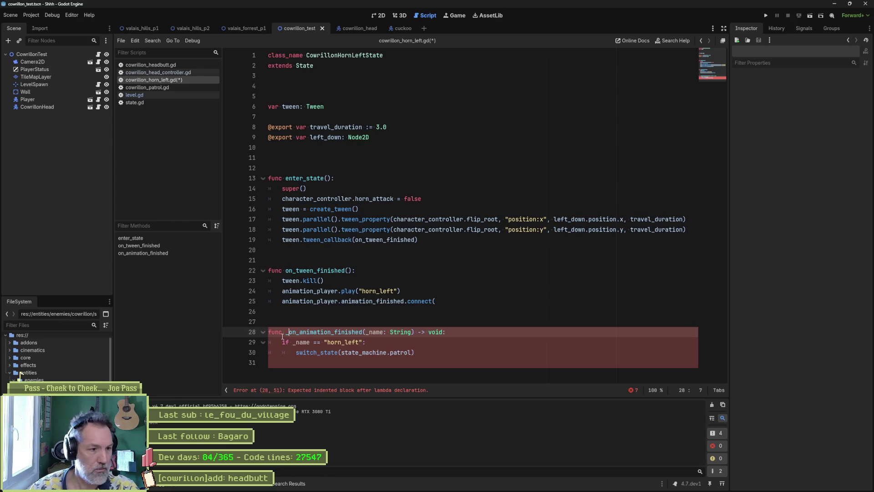
double_click(317, 332)
key("ctrl+c")
left_click(419, 304)
key("ctrl+v")
type(")")
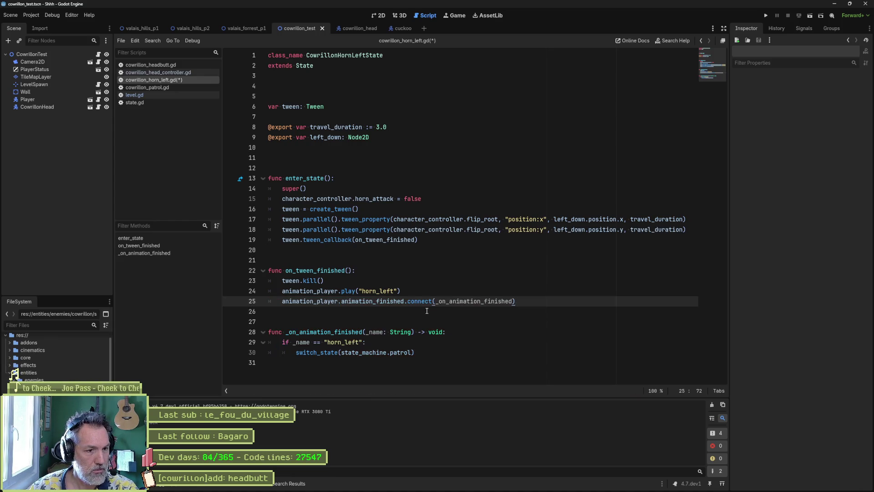
Move the connect line above play, drop the horn_left name check, dedent switch_state, and run.
key("alt+Up")
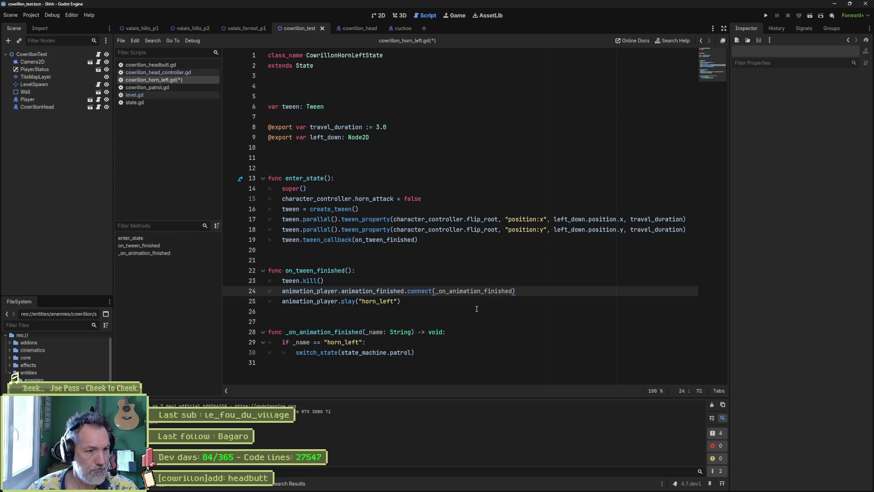
left_click(393, 343)
key("ctrl+shift+k")
key("shift+Tab")
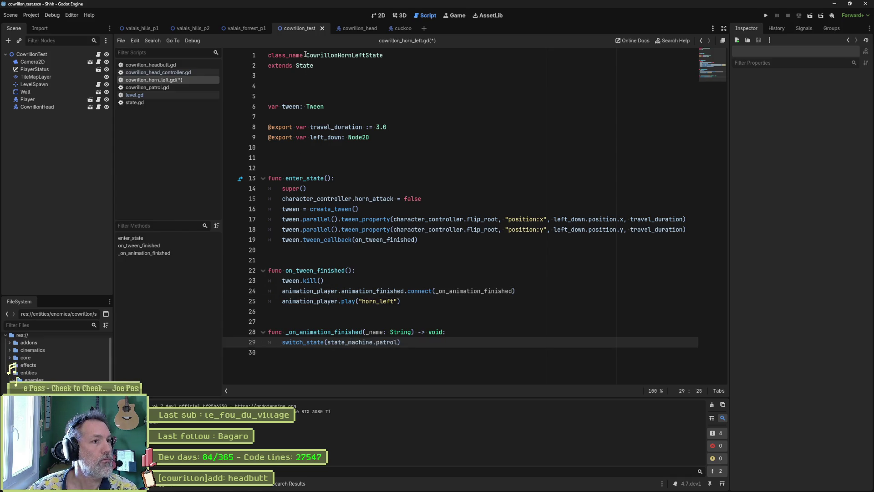
key("F6")
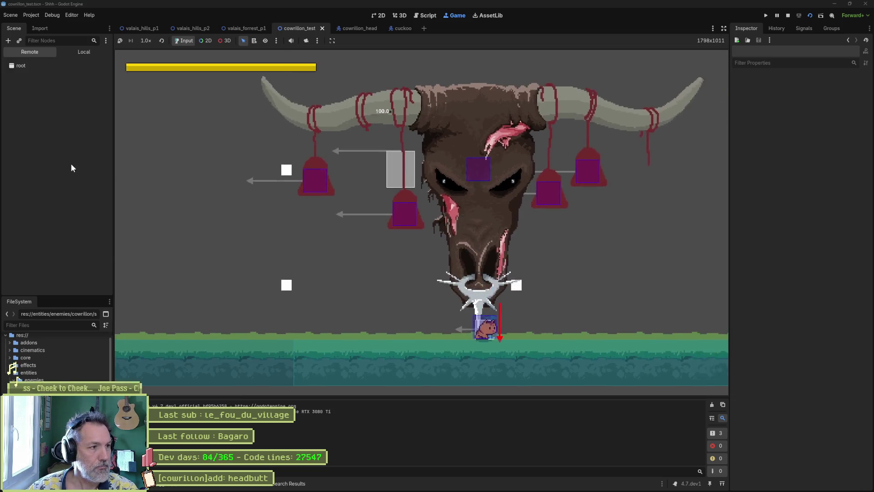
Inspect the running CowrillonHead's live properties in the Remote tree and Inspector.
left_click(69, 162)
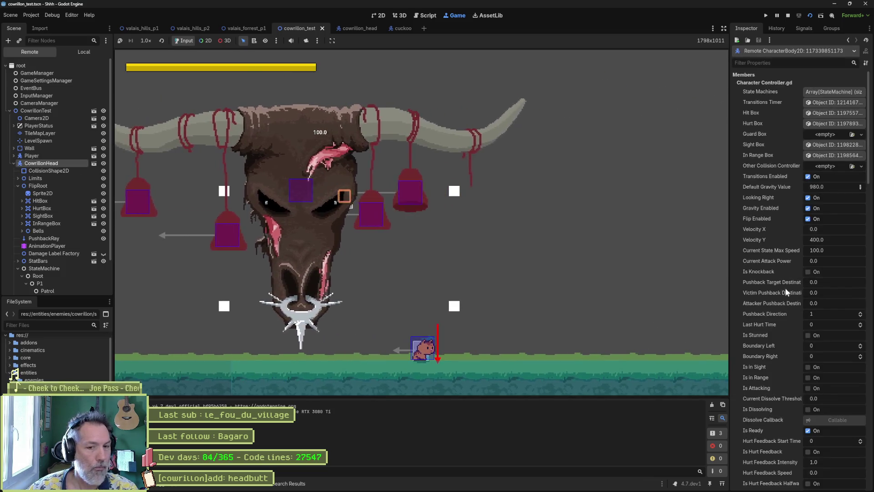
scroll(786, 293, "down", 5)
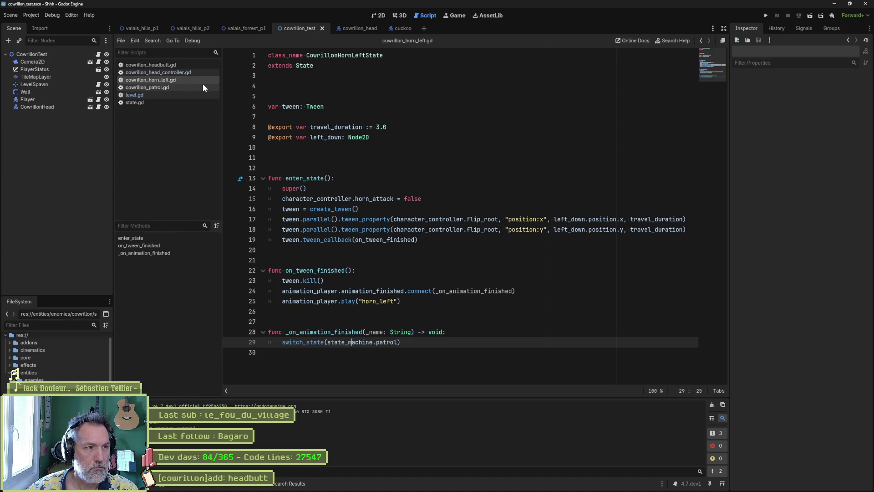
left_click(189, 89)
left_click(414, 137)
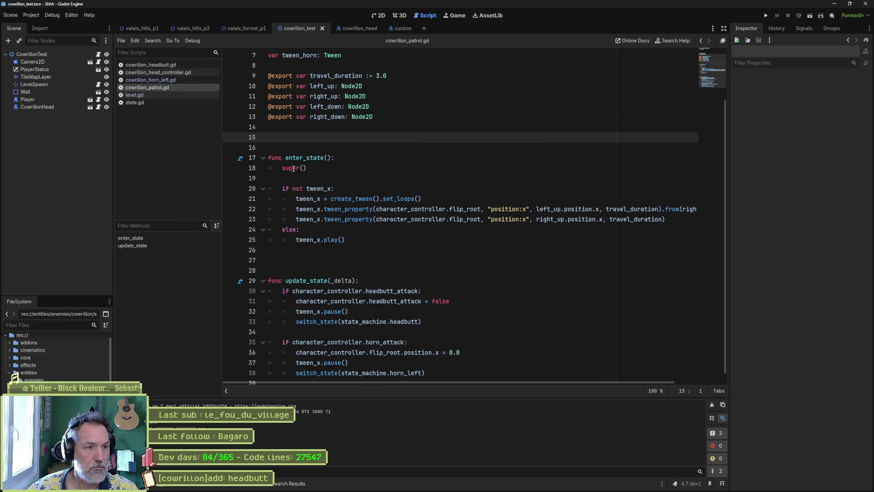
left_click(241, 158)
scroll(307, 134, "up", 4)
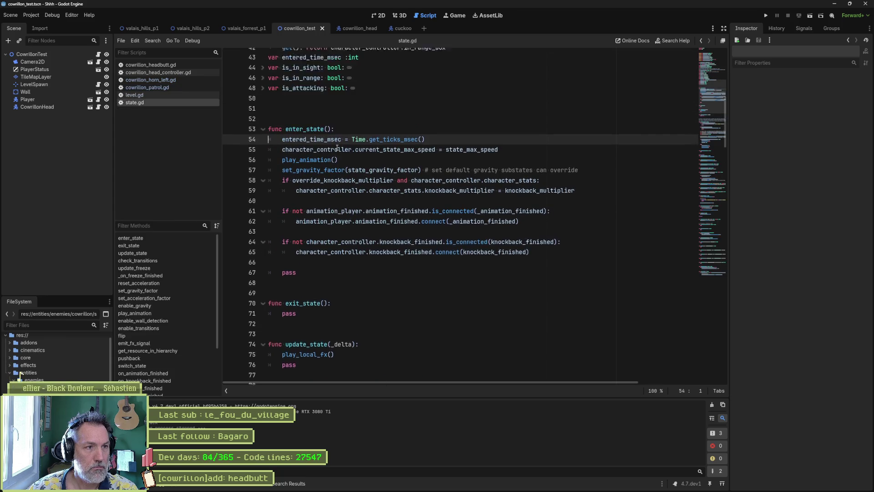
left_click(305, 169, "ctrl")
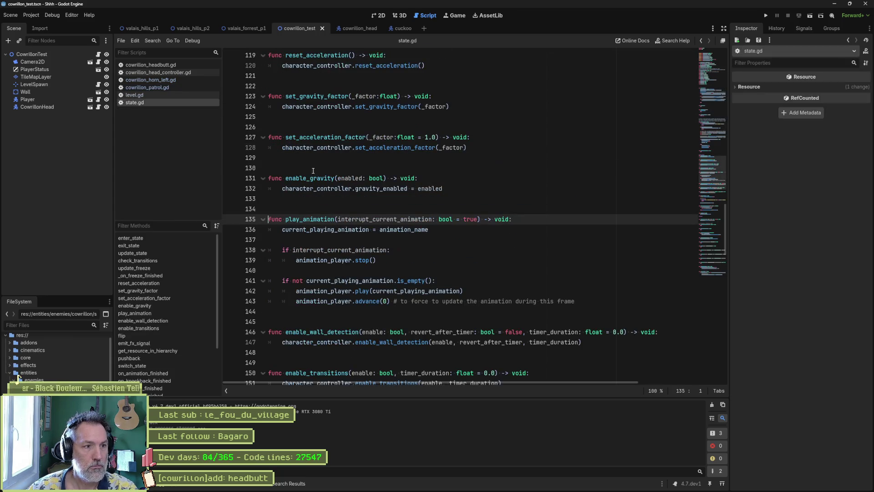
left_click(359, 229)
double_click(359, 229)
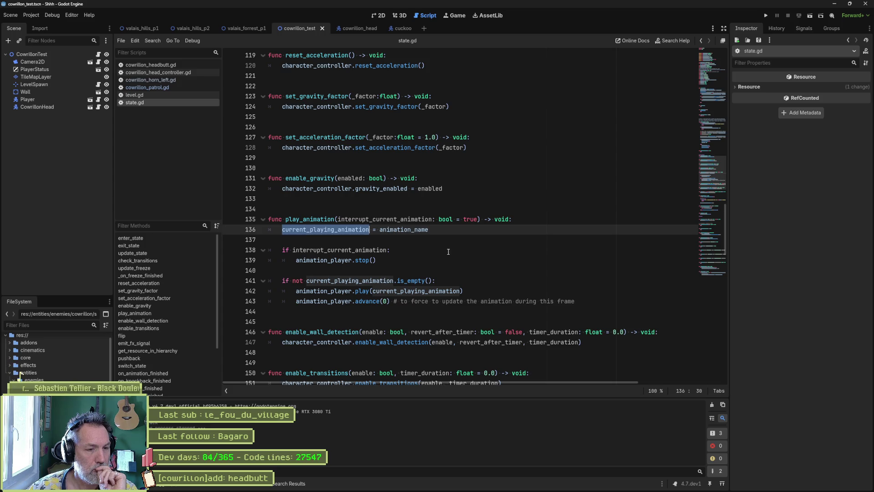
double_click(360, 279)
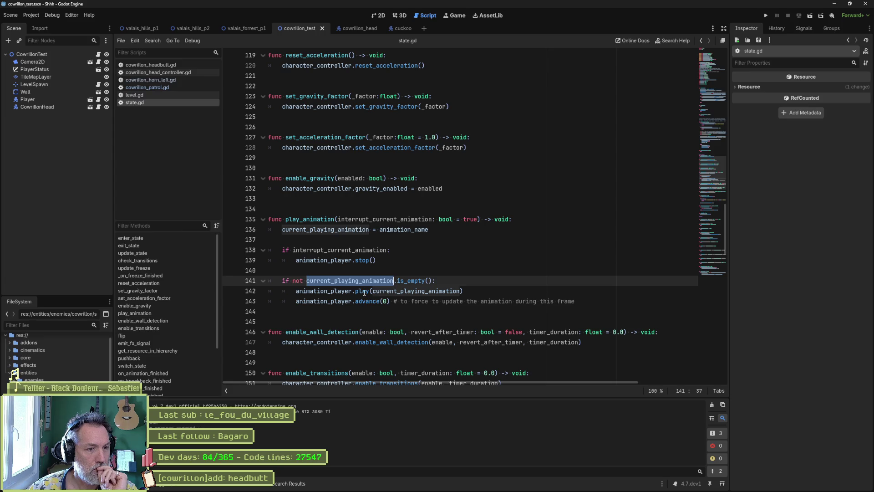
mouse_move(364, 302)
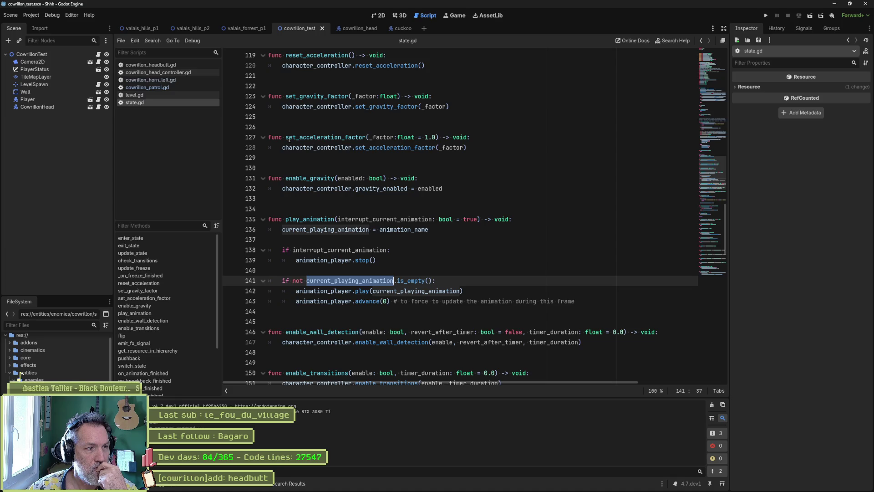
left_click(165, 80)
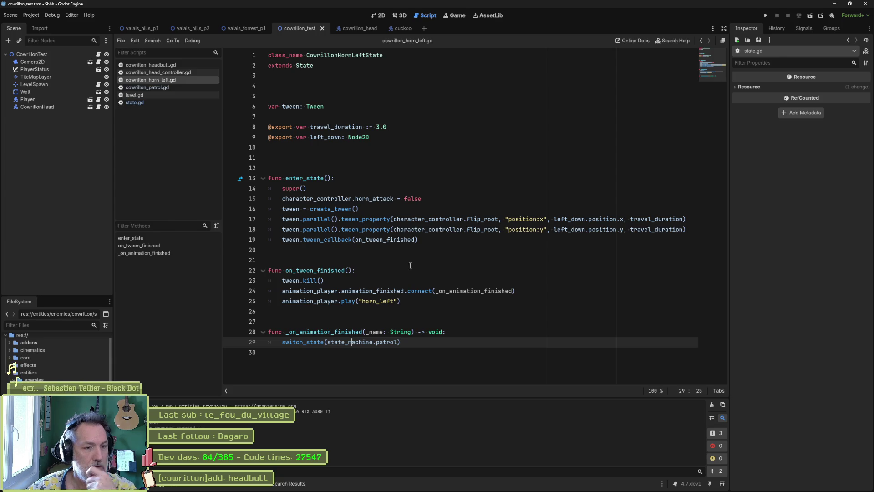
mouse_move(400, 301)
left_mouse_down()
mouse_move(522, 293)
mouse_move(527, 285)
left_mouse_up()
Paste the connect and horn_left play lines into enter_state after the tween callback line.
key("ctrl+c")
left_click(454, 240)
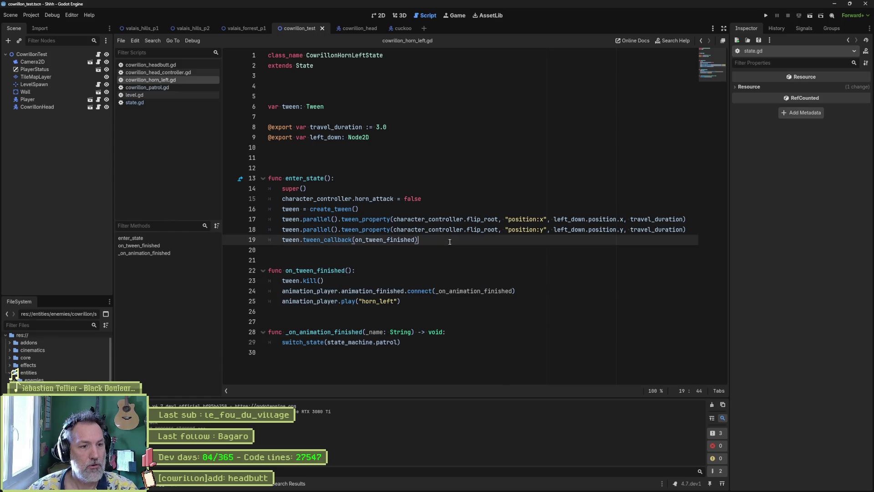
key("Return")
key("Return")
key("ctrl+v")
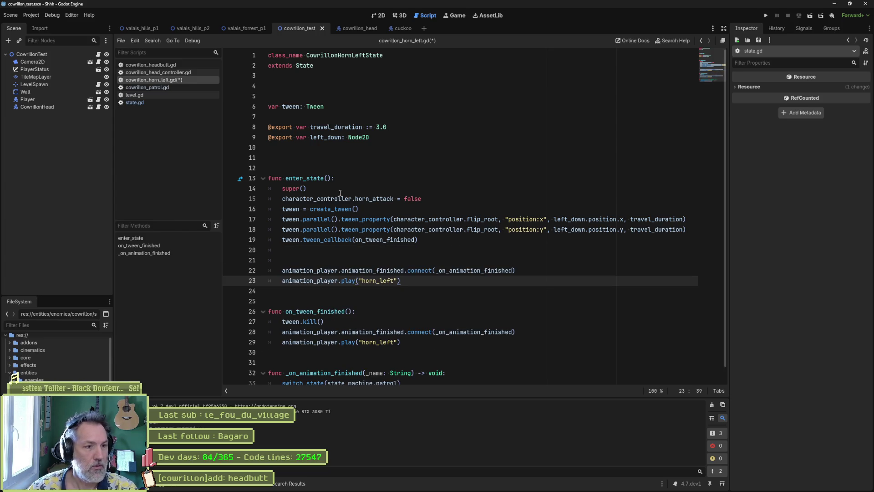
Comment out tween setup lines 16–19 with Ctrl+K and run the test scene.
mouse_move(336, 199)
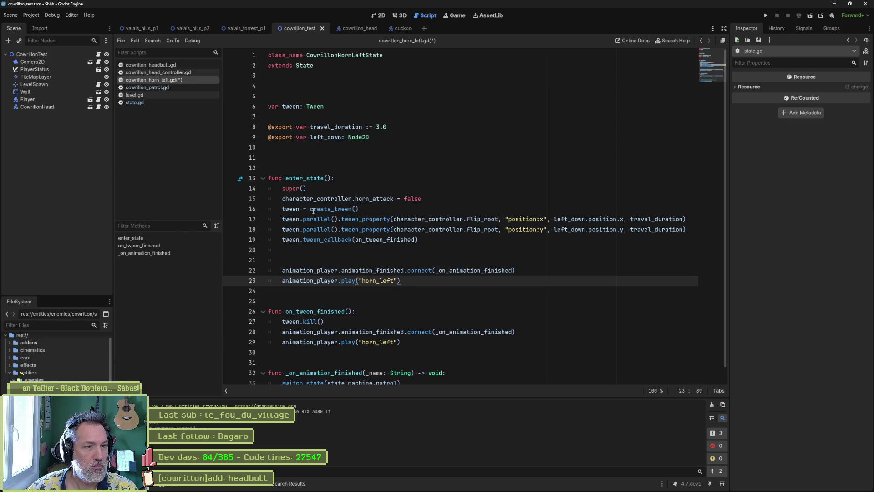
left_click_drag(313, 209, 313, 240)
key("ctrl+k")
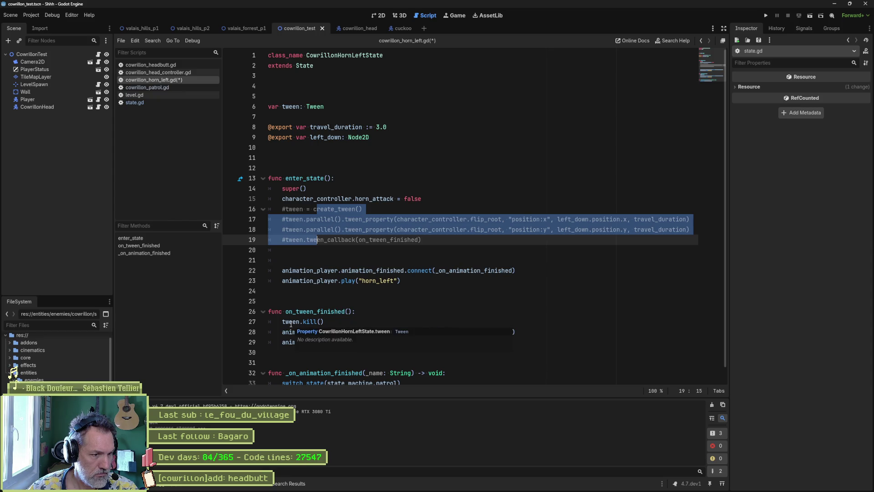
scroll(477, 305, "down", 1)
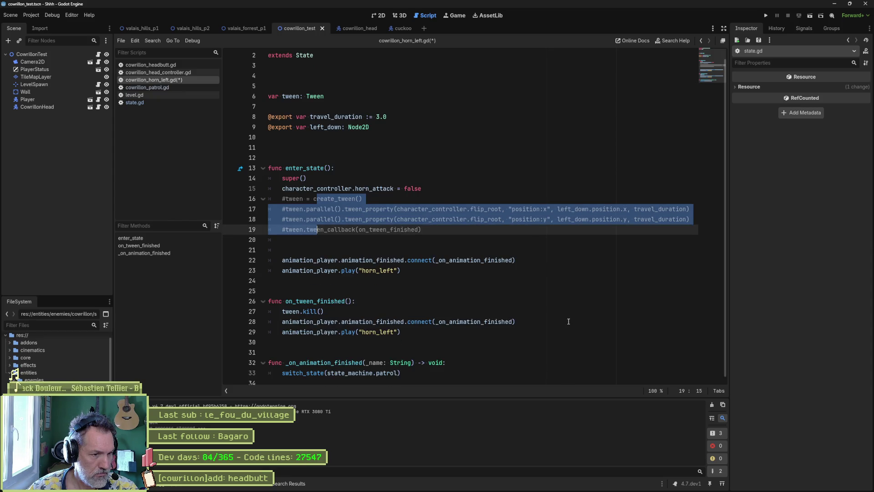
left_click_drag(320, 301, 318, 331)
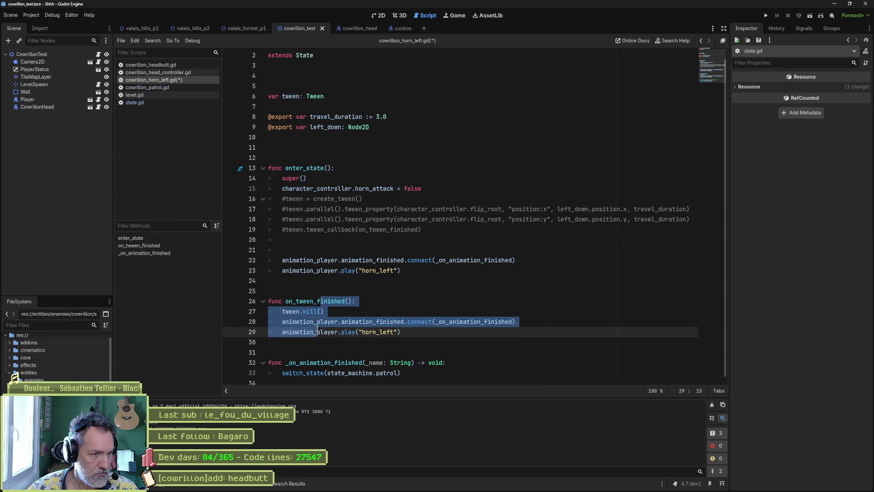
left_click(443, 301)
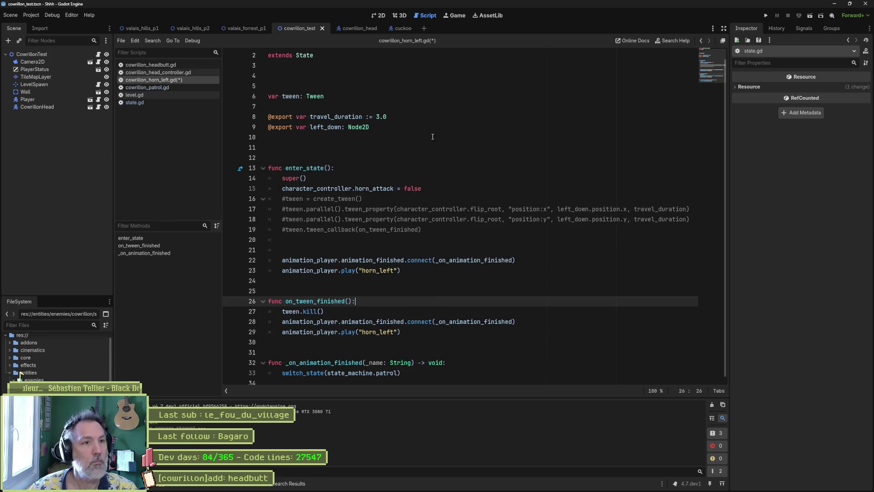
key("F6")
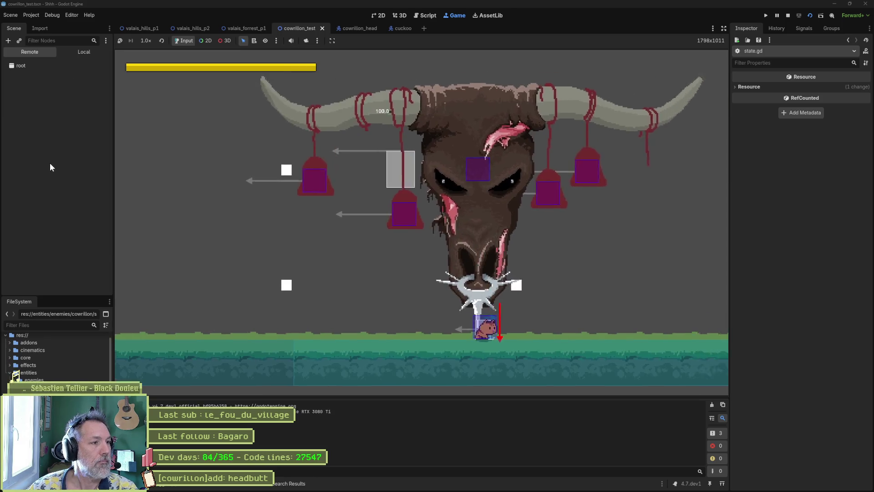
Inspect the running CowrillonHead's live properties, then stop the game.
left_click(51, 163)
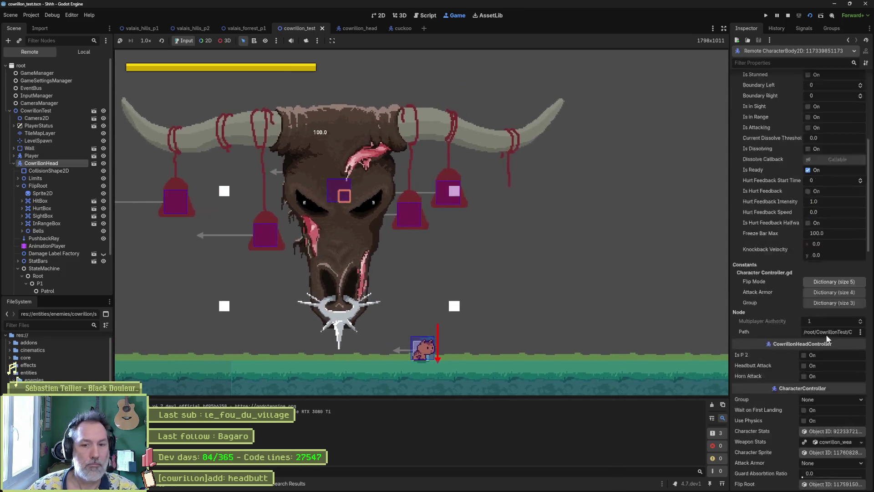
scroll(828, 339, "down", 5)
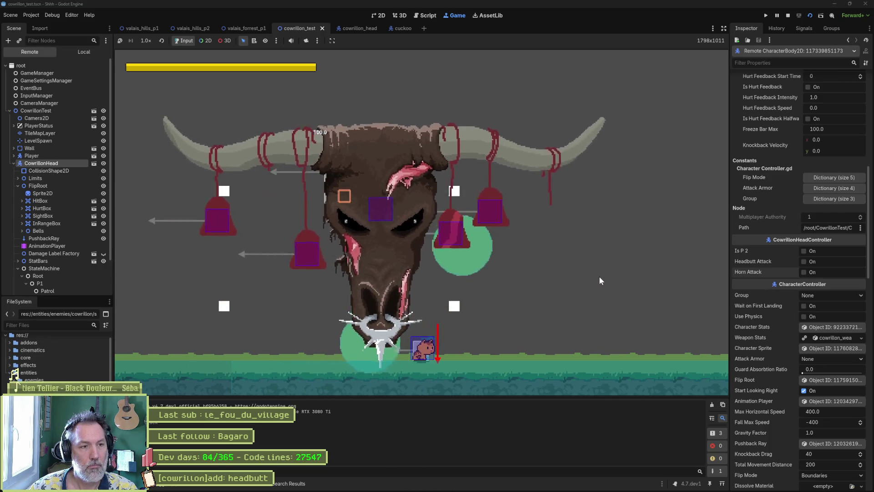
key("F8")
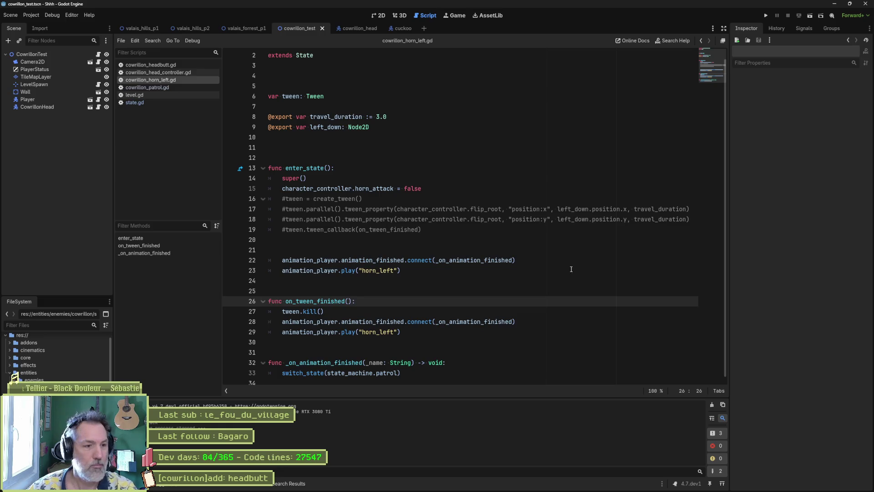
Undo the edits to restore horn_left's original tween version, then open the cowrillon_head scene.
key("ctrl+z")
key("ctrl+z")
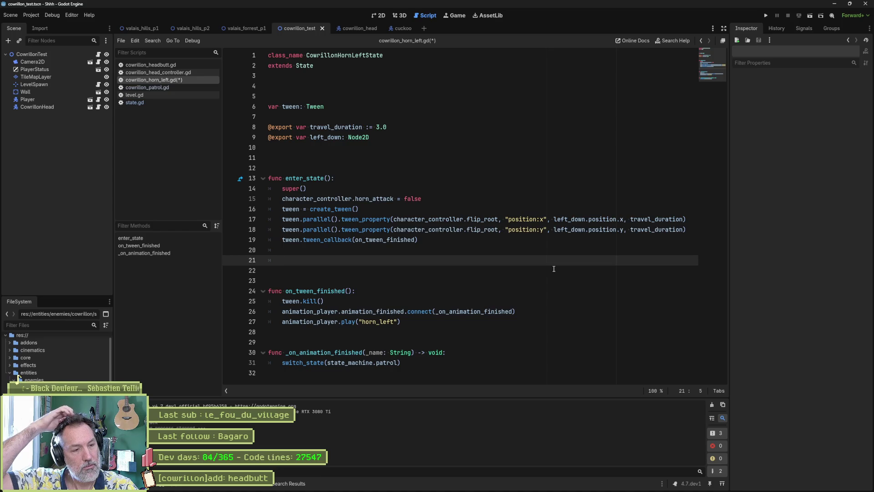
key("BackSpace")
key("BackSpace")
key("BackSpace")
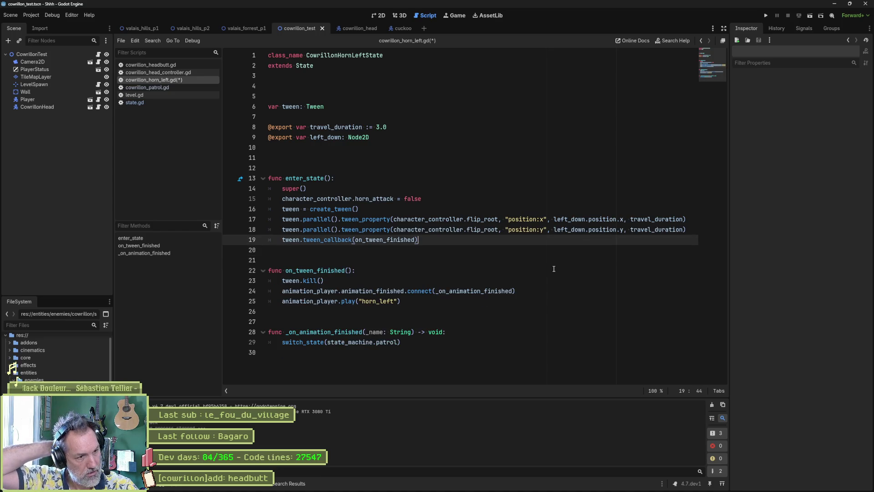
key("Return")
key("Return")
key("ctrl+v")
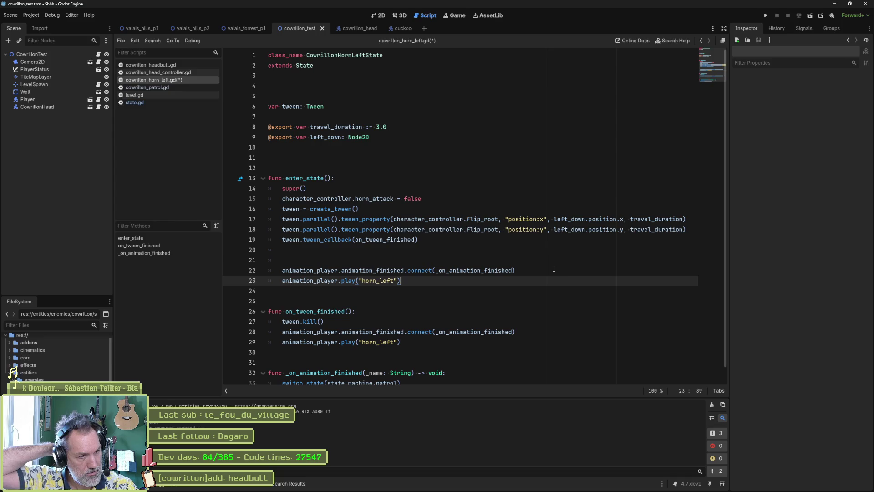
key("ctrl+z")
key("ctrl+z")
key("ctrl+z")
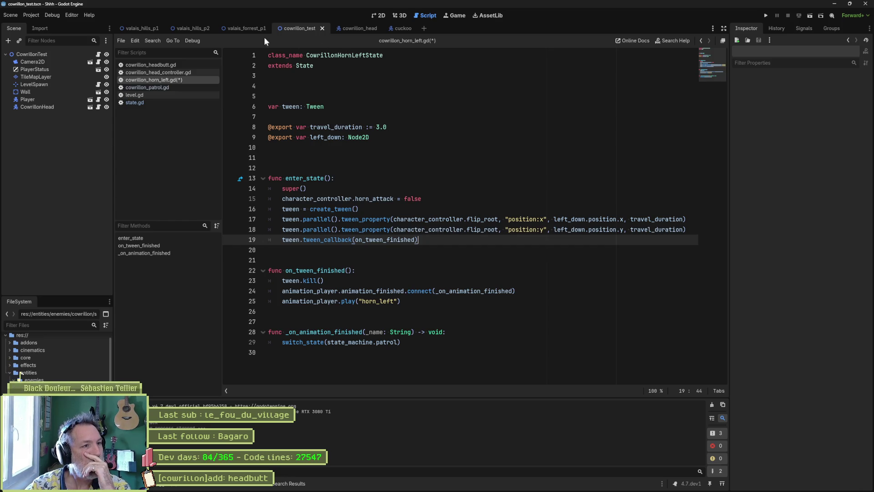
left_click(348, 27)
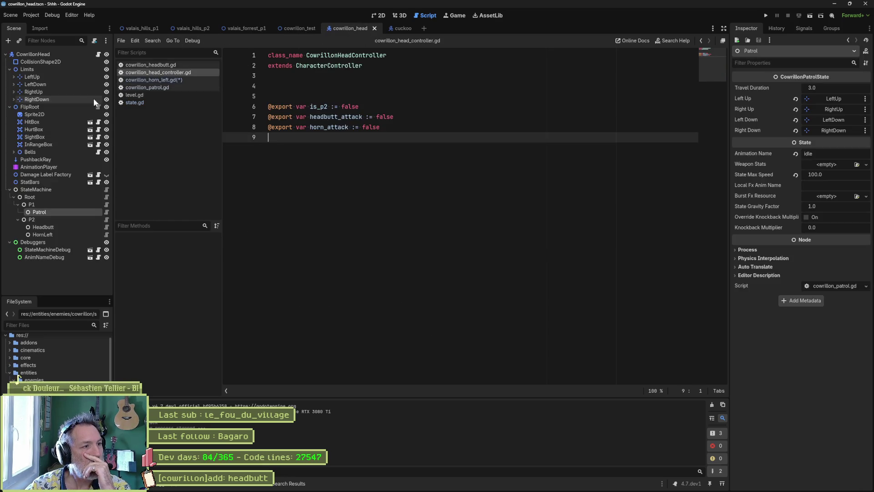
Select the AnimationPlayer and review the horn_left and RESET animations and their time-0 keyframe.
left_click(39, 167)
key("ctrl+F1")
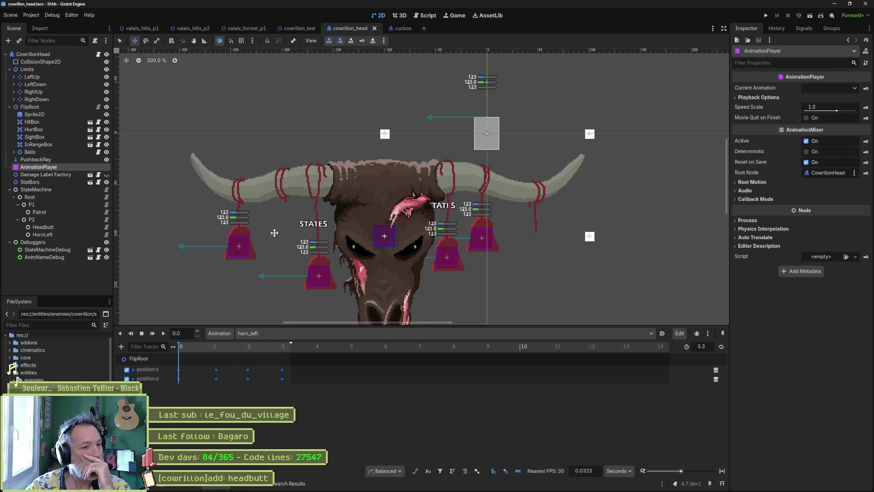
left_click(275, 333)
left_click(282, 335)
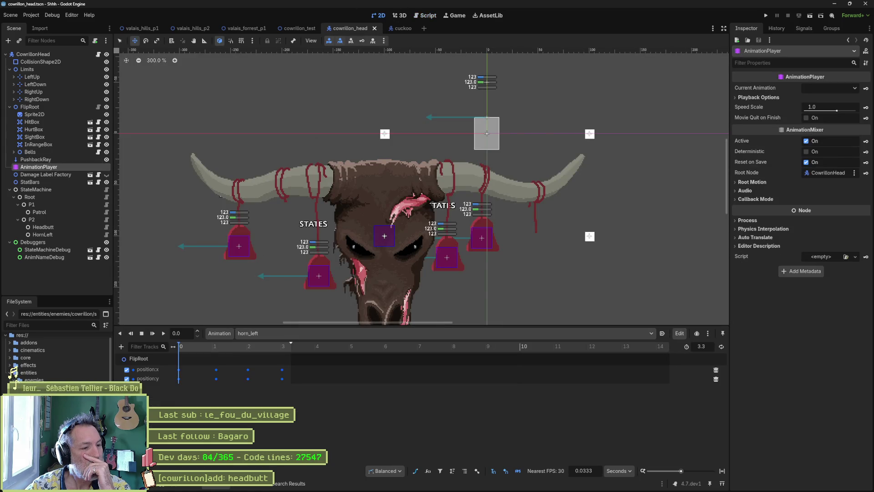
left_click(283, 334)
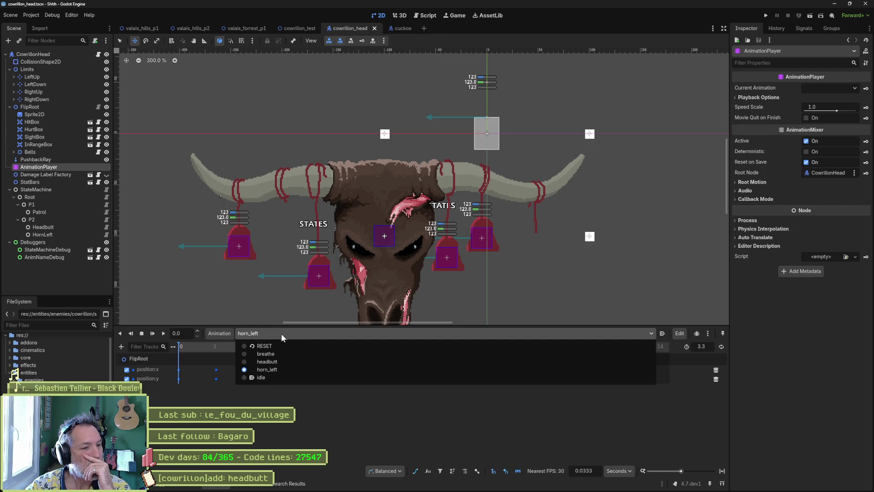
left_click(272, 345)
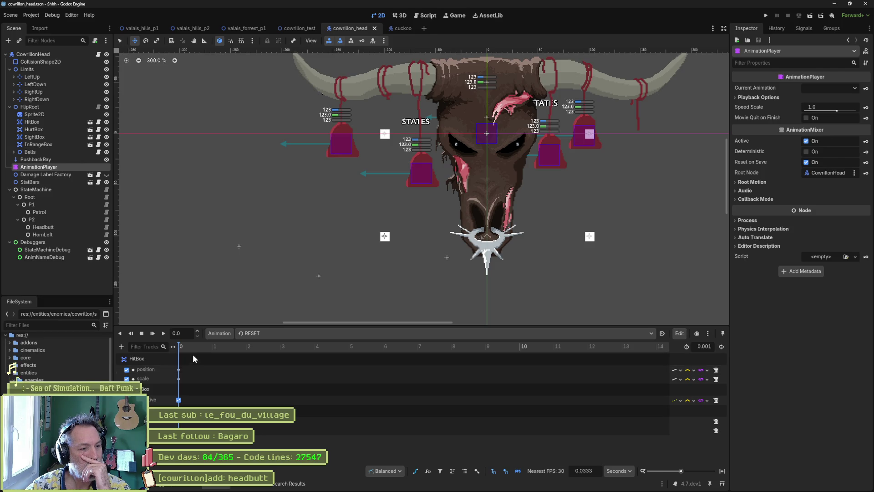
left_click(181, 422)
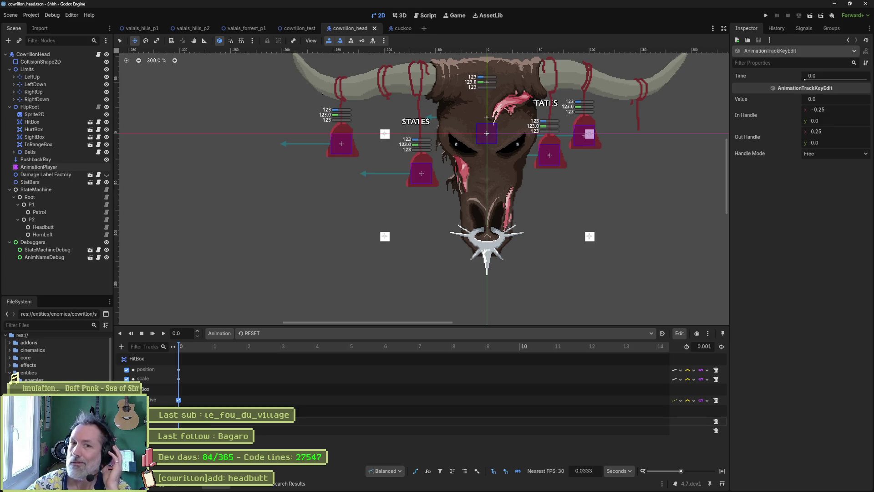
Reload horn_left in the timeline, then set the player back to idle and return to scripts.
left_click(279, 332)
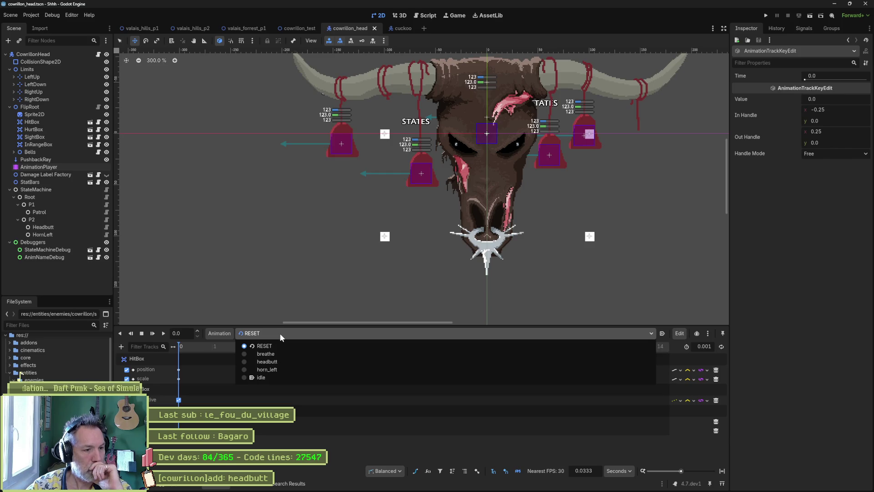
left_click(284, 368)
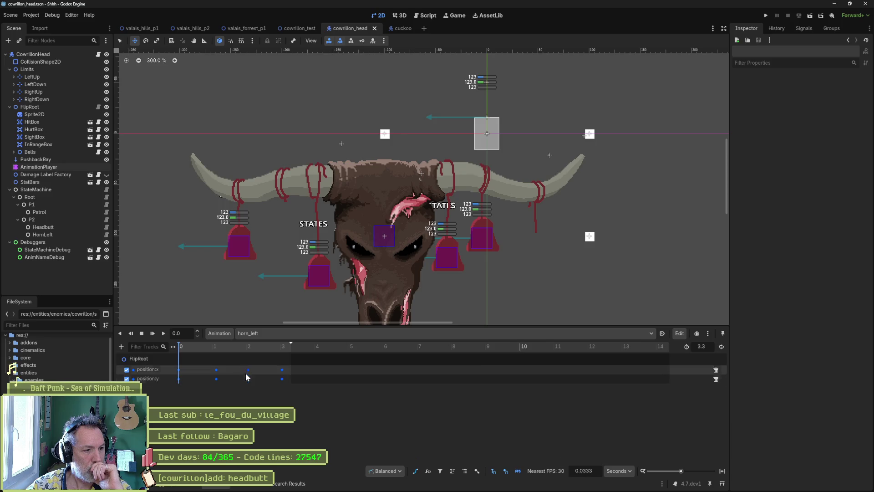
left_click(264, 334)
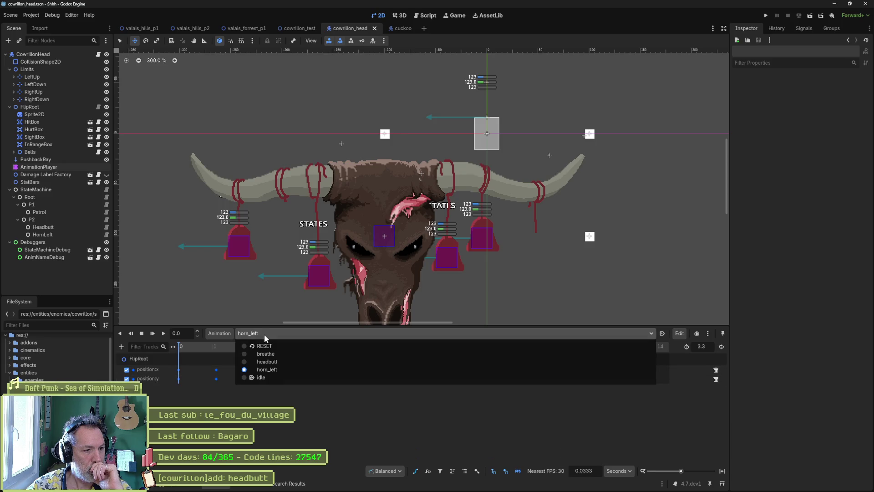
left_click(266, 375)
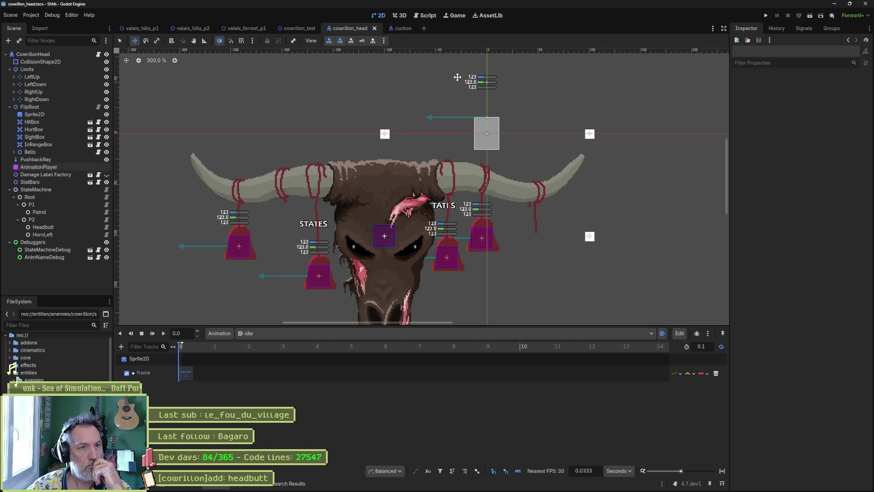
left_click(428, 16)
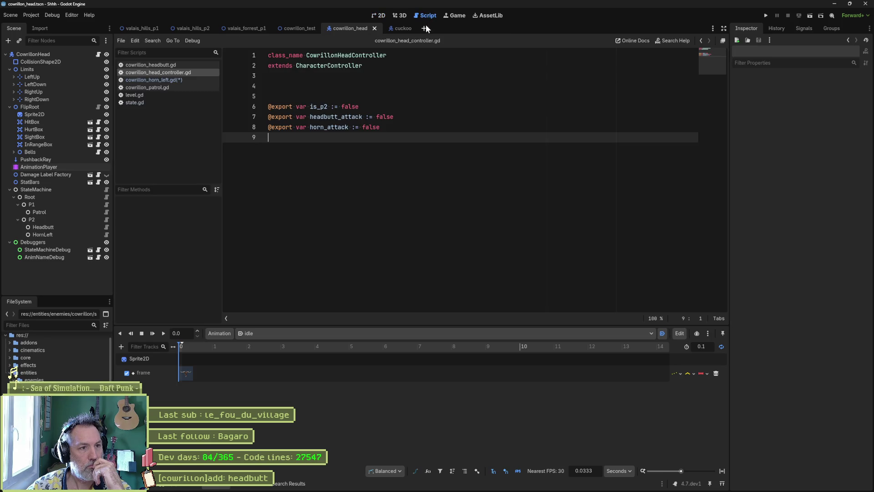
Close the head controller, headbutt, level and state scripts.
middle_click(151, 74)
left_click(153, 66)
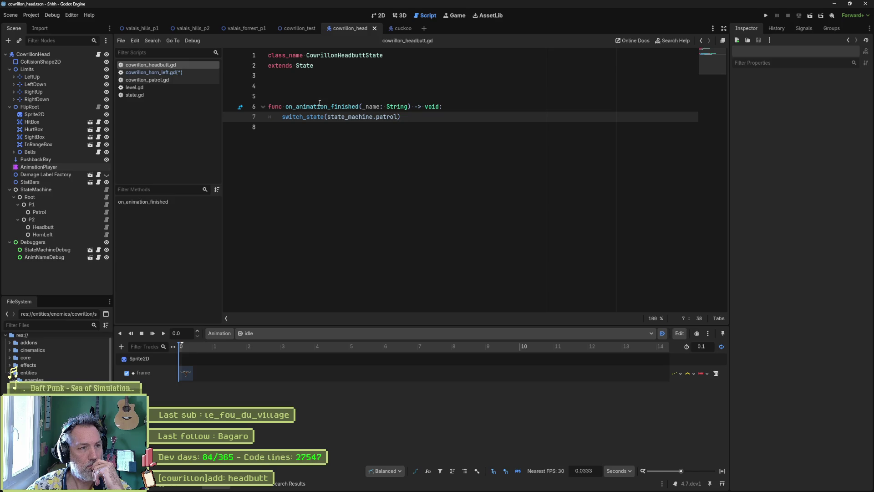
middle_click(176, 64)
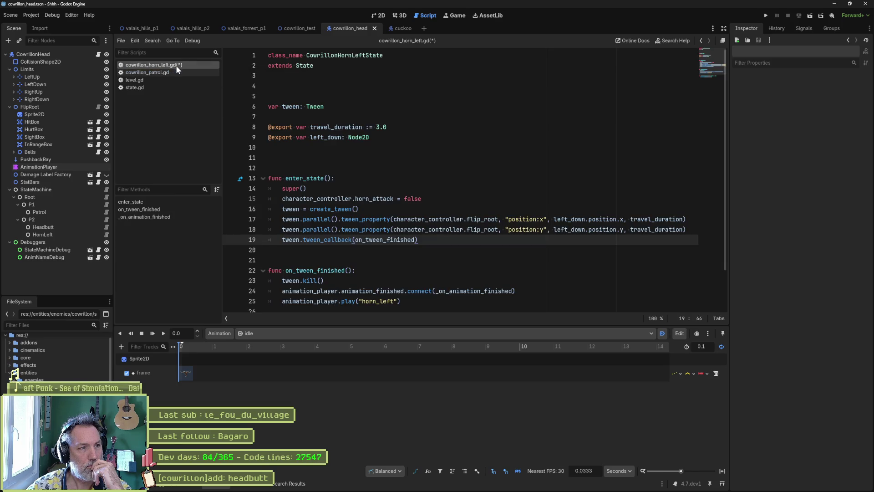
middle_click(161, 78)
middle_click(158, 80)
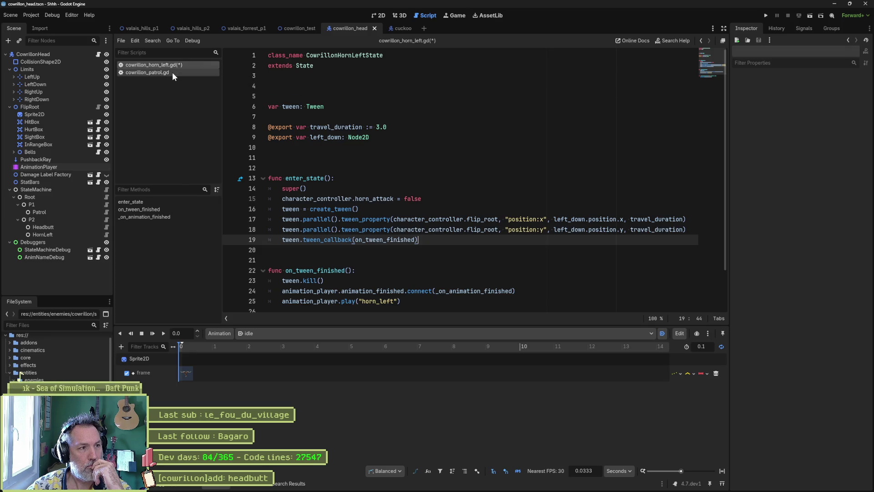
In cowrillon_patrol.gd, change line 35's horn_attack 'if' to 'elif' and save.
left_click(172, 72)
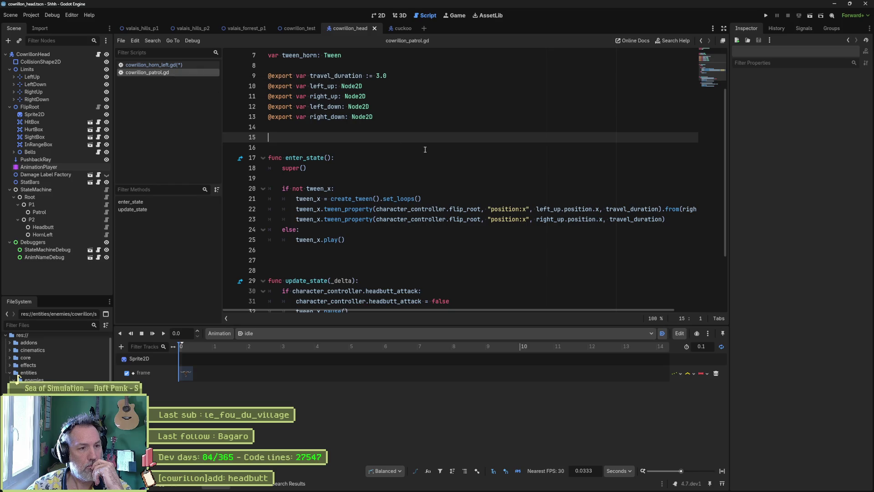
scroll(426, 151, "down", 3)
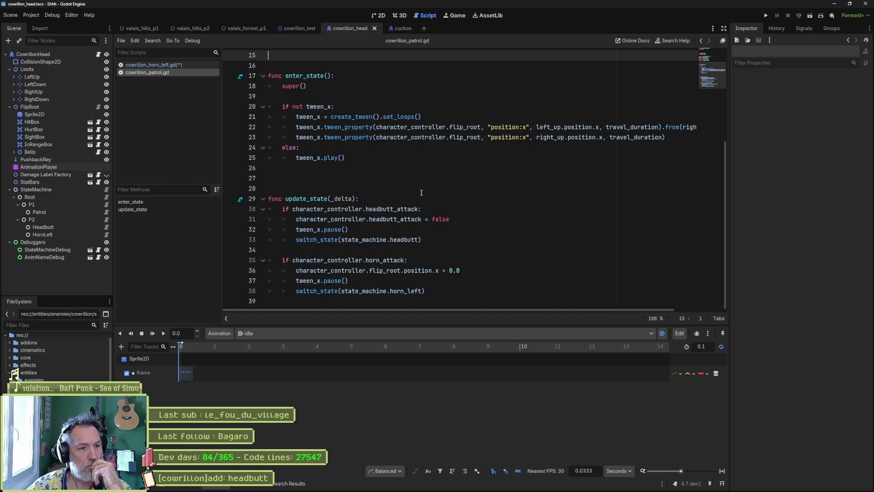
left_click(283, 259)
type("el")
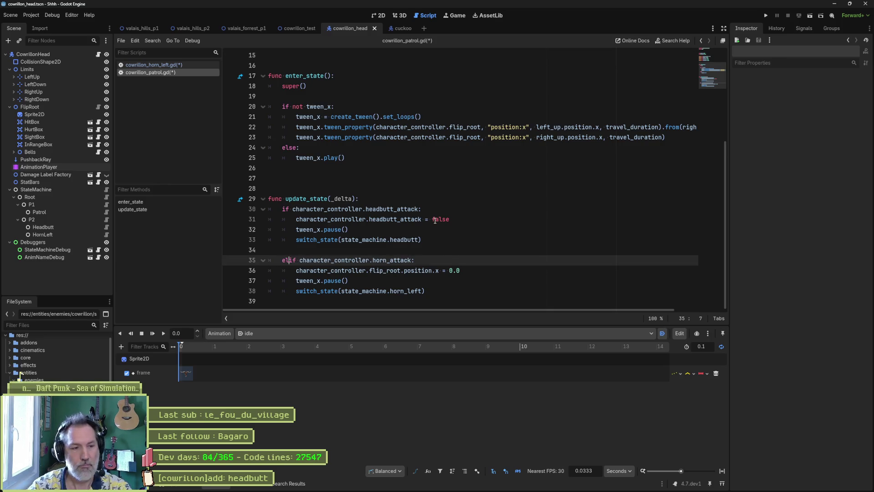
key("ctrl+s")
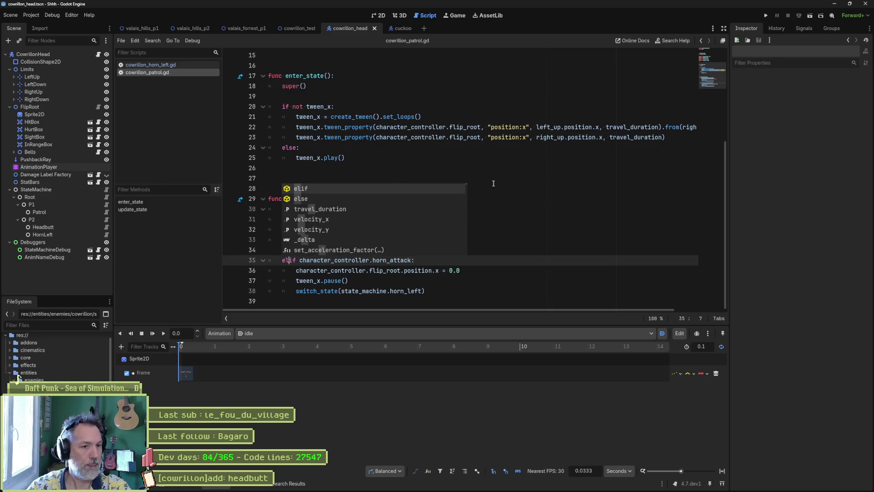
left_click(543, 187)
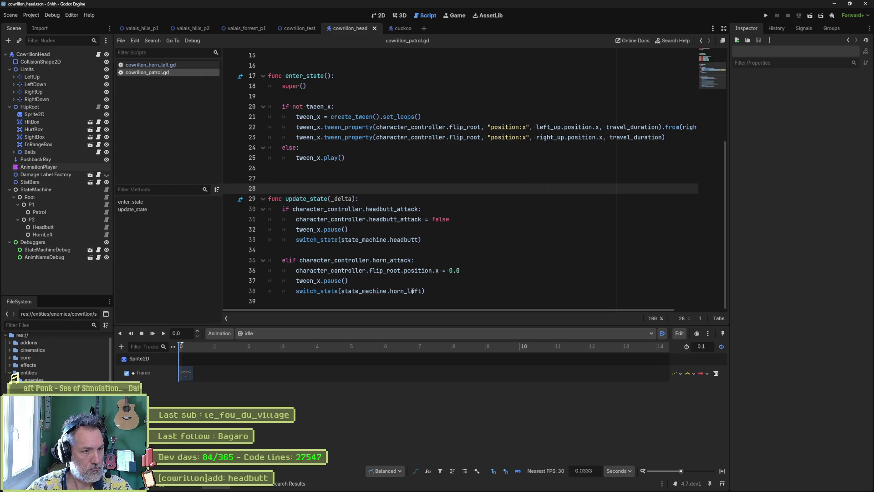
Review cowrillon_horn_left.gd's animation-finished handler, then go back to the patrol script.
left_click(175, 64)
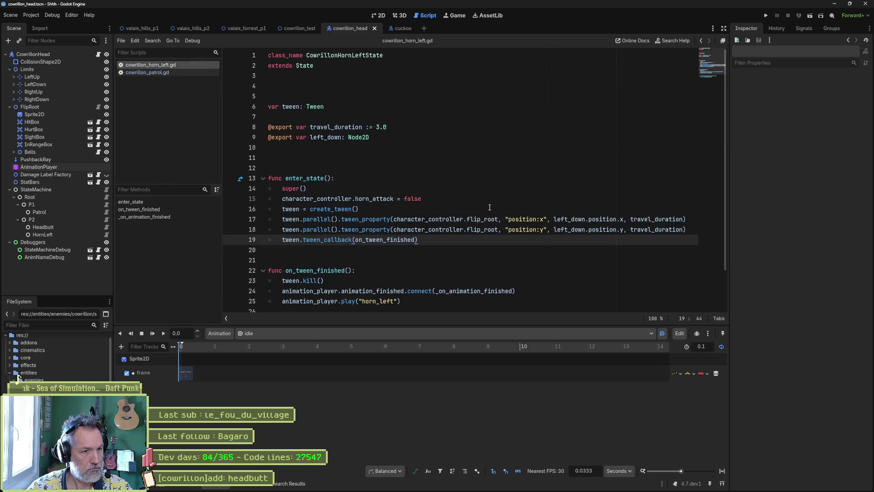
scroll(478, 203, "down", 2)
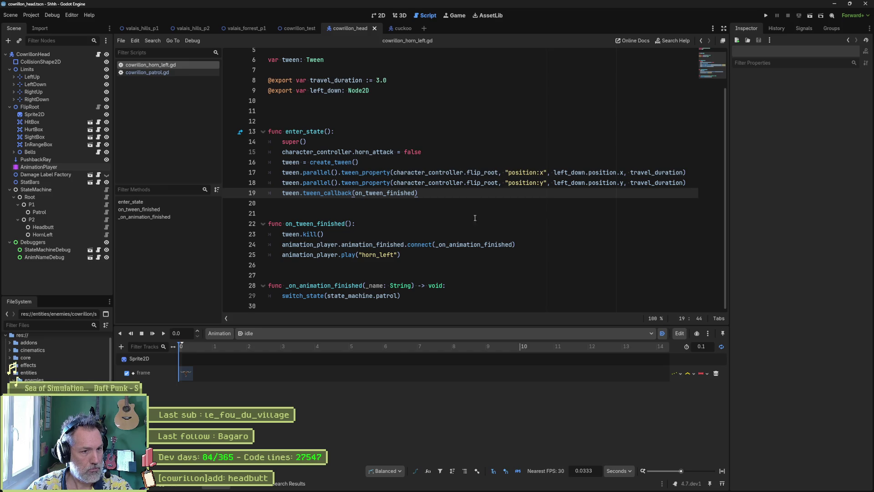
left_click(412, 295)
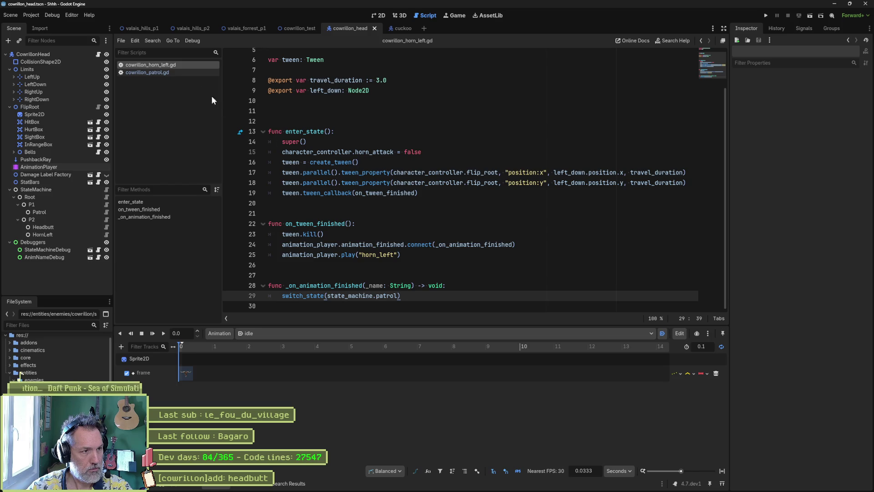
left_click(185, 73)
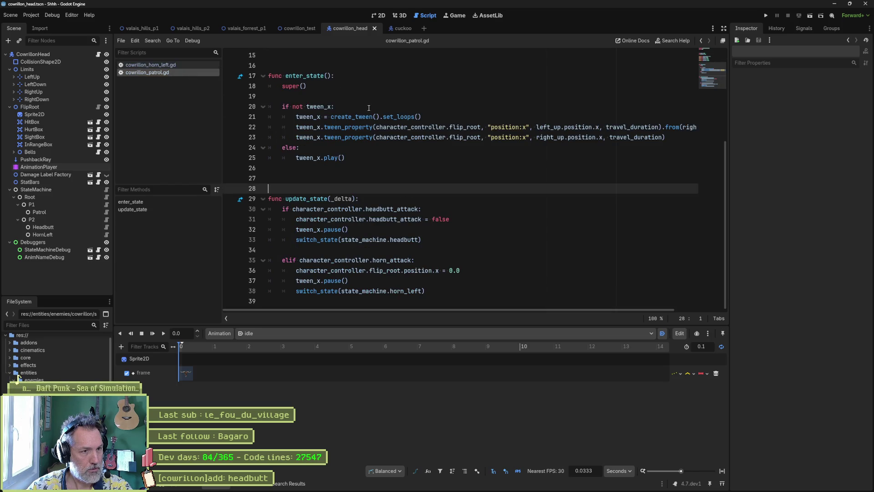
Add 'character_controller.flip_root.position.y =' under super() in enter_state and run the project.
left_click_drag(312, 86, 282, 86)
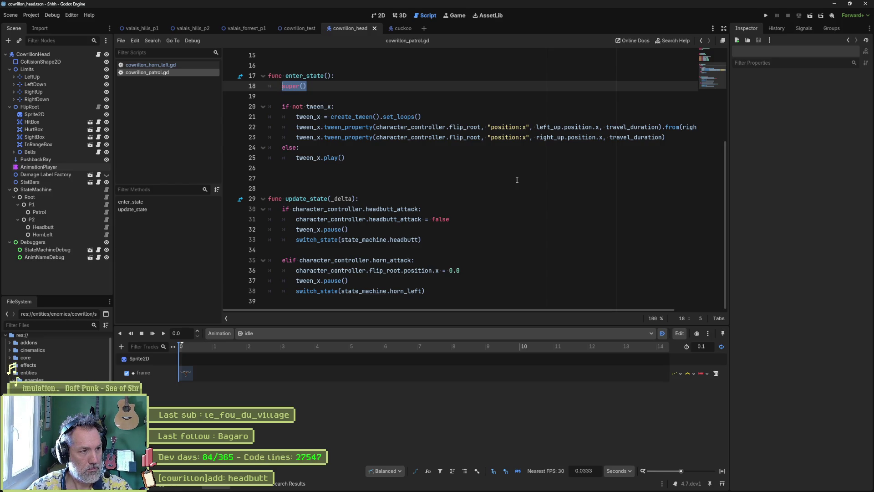
left_click(68, 213)
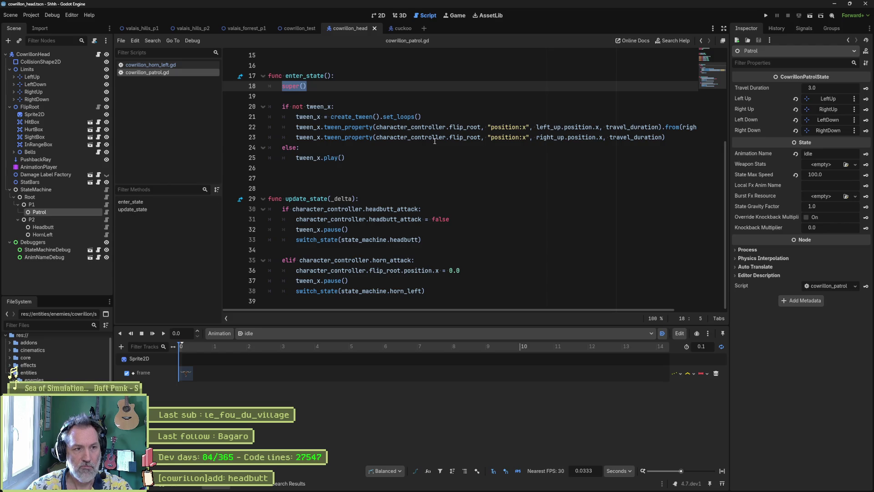
left_click(371, 100)
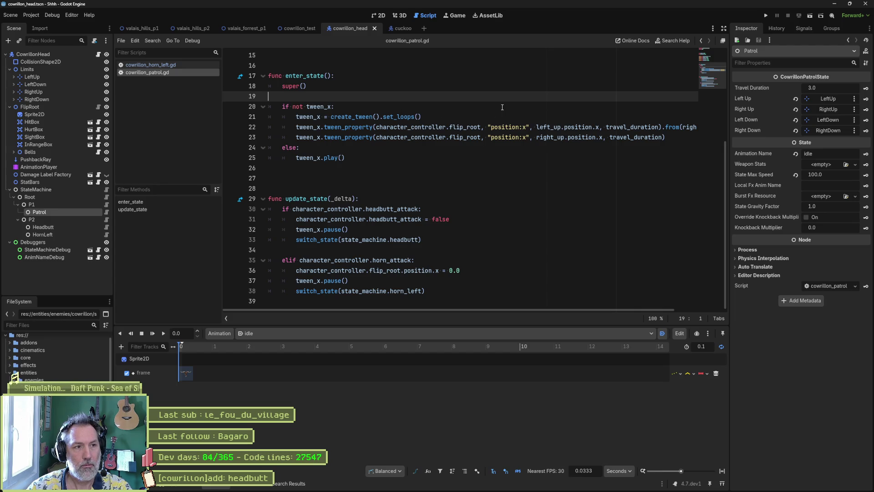
key("Tab")
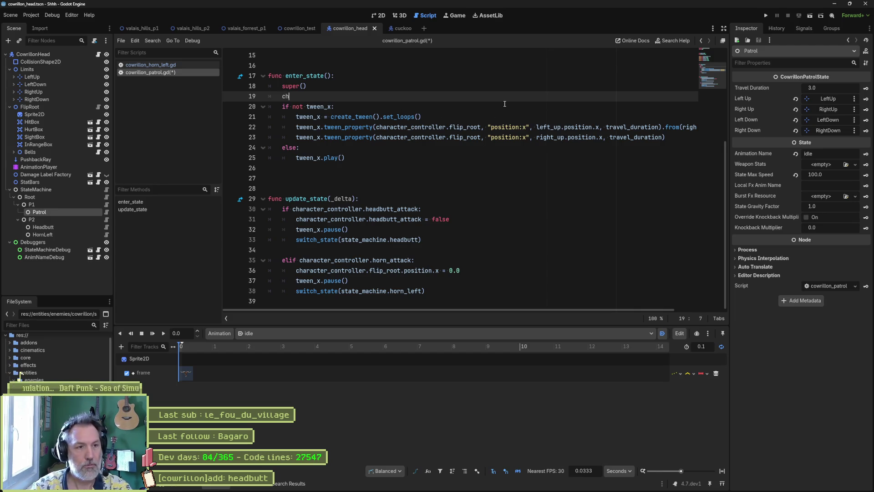
type("ar")
key("Return")
type(".flp")
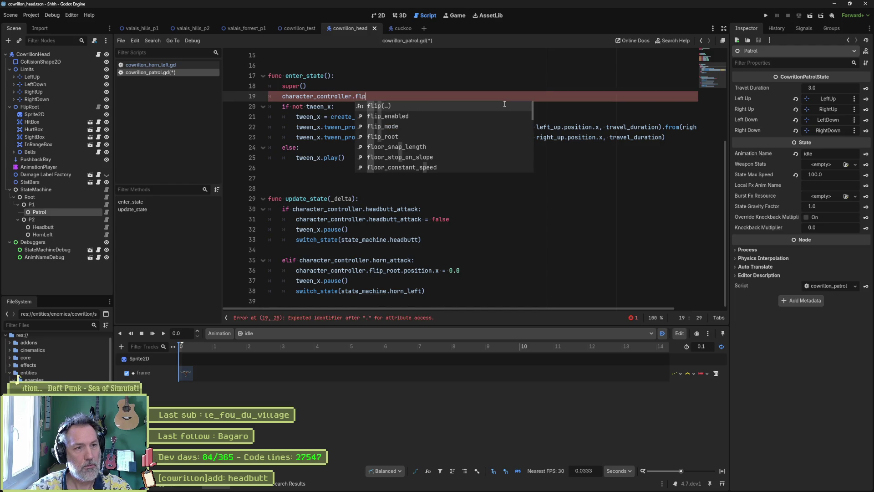
key("Down")
key("Down")
key("Down")
key("Return")
type(".")
type("position.y = 0.0")
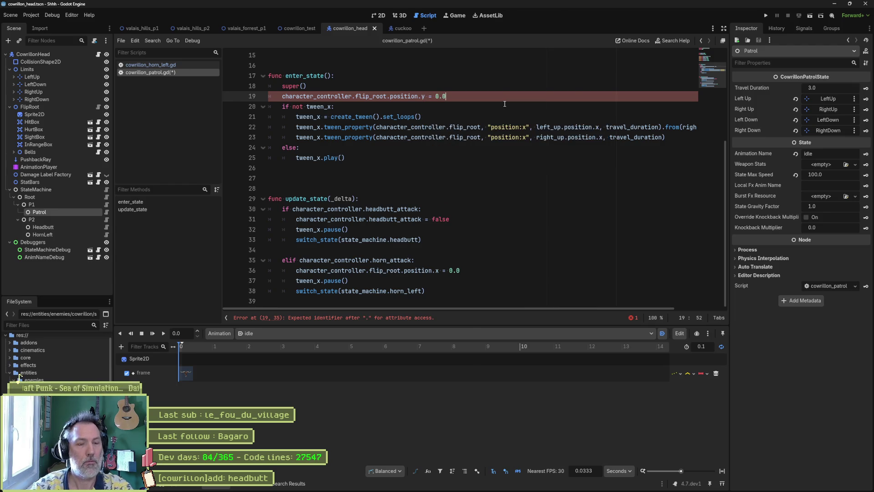
key("F6")
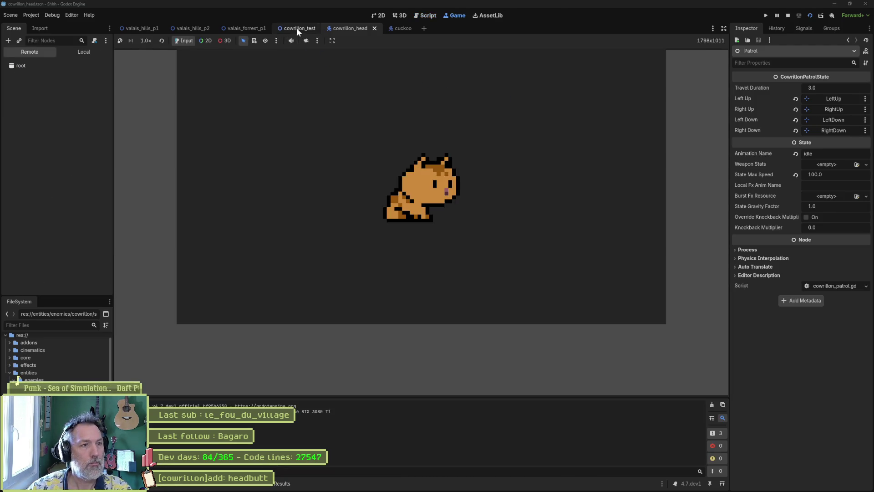
Watch the cowrillon_test game, inspect the live CowrillonHead, then stop the run.
left_click(297, 28)
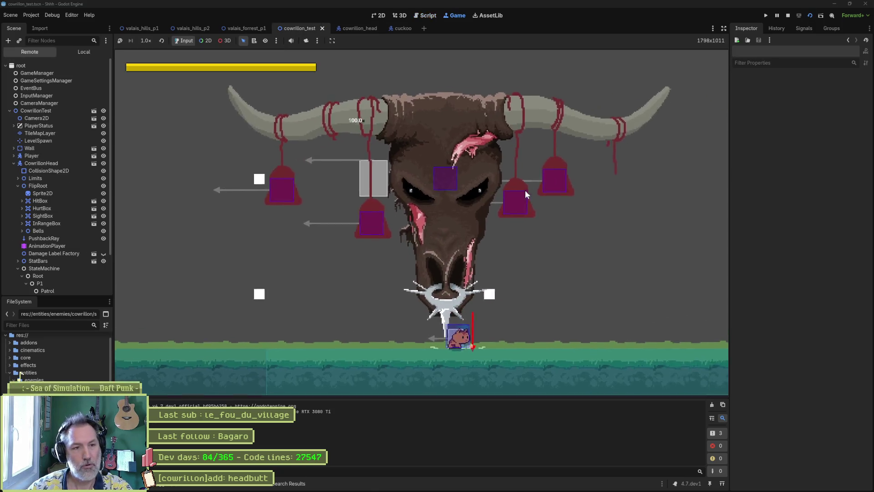
left_click(41, 163)
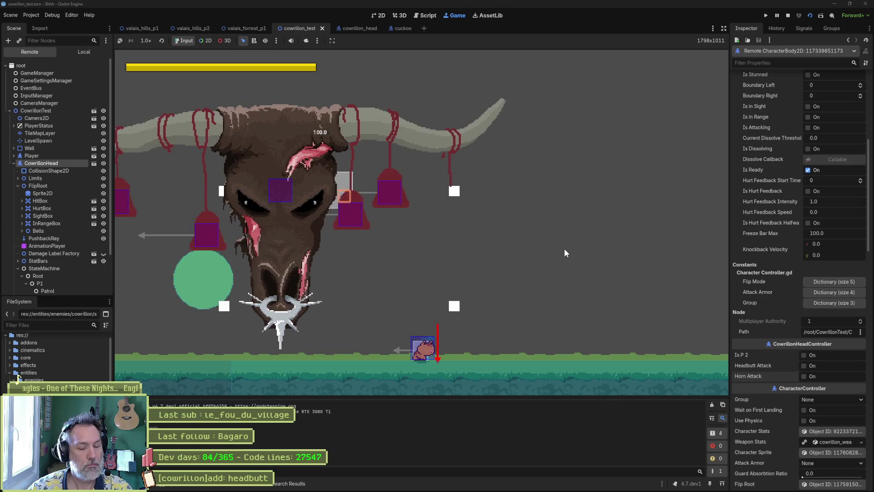
key("F8")
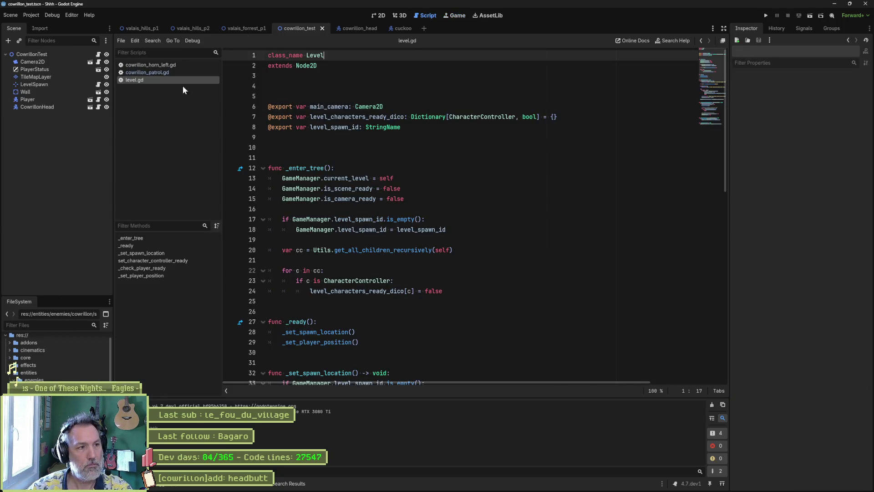
Add blank lines around the flip_root y reset in patrol's enter_state, then open the cowrillon_head scene.
left_click(176, 72)
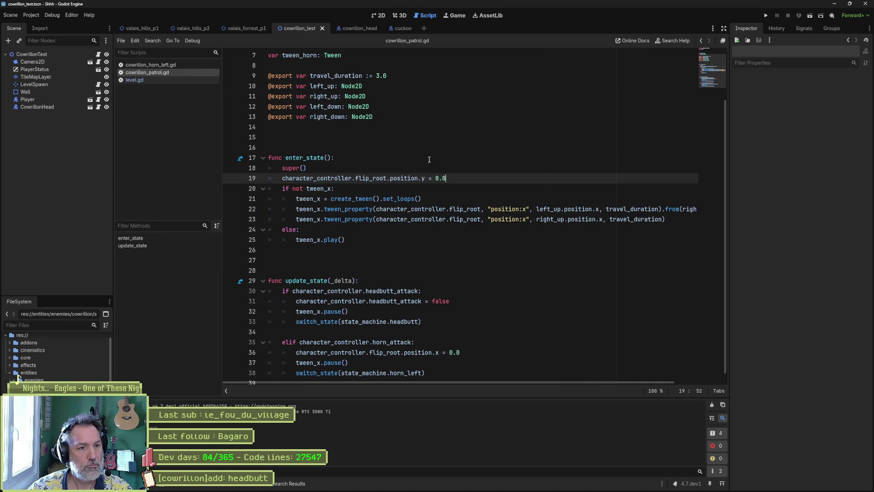
key("Home")
key("Return")
key("Down")
key("Return")
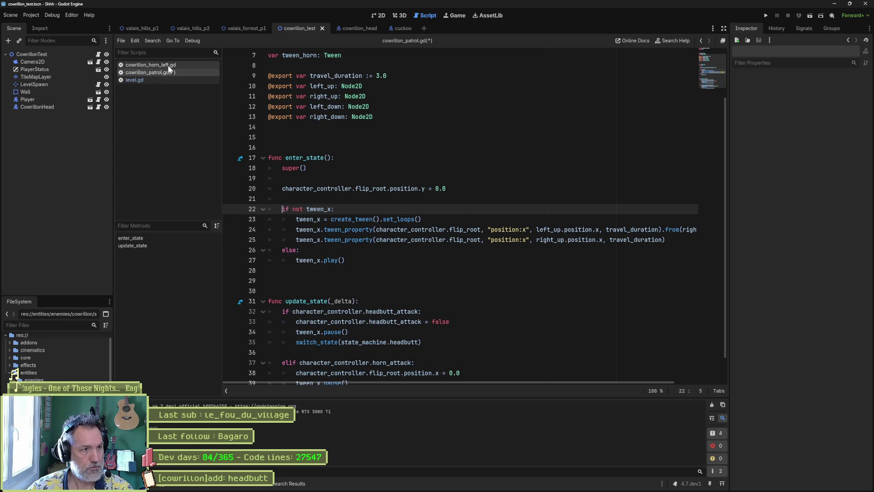
left_click(155, 65)
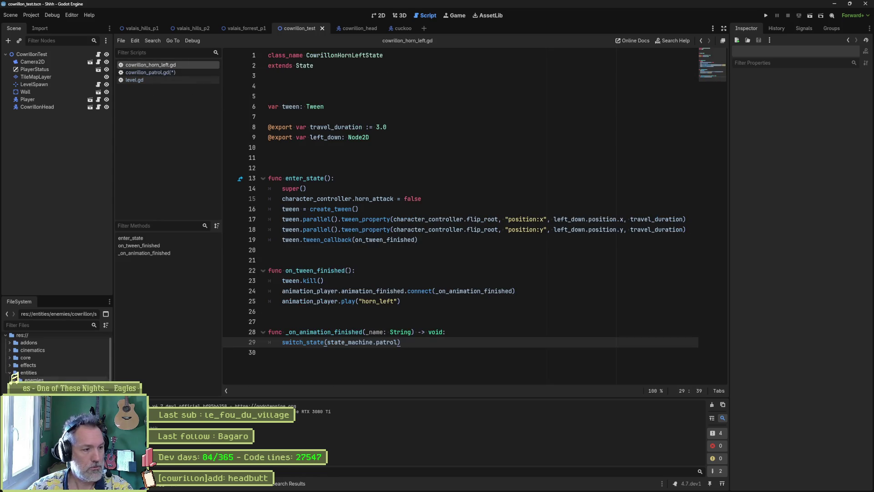
left_click(357, 28)
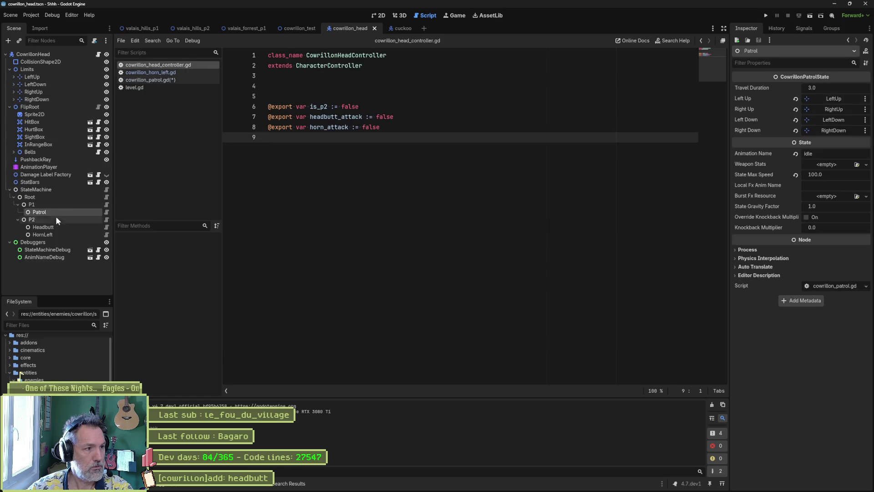
Set the HornLeft state's Travel Duration to 1.0.
left_click(52, 233)
left_click(836, 86)
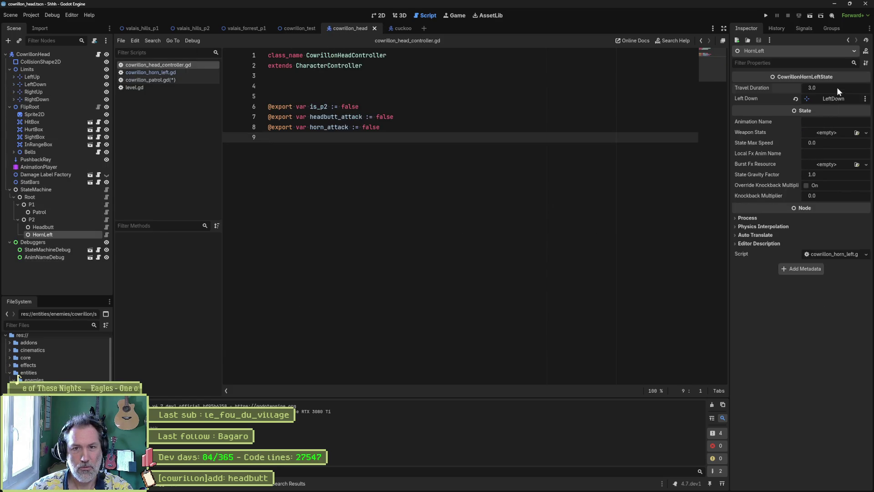
type("10")
key("Return")
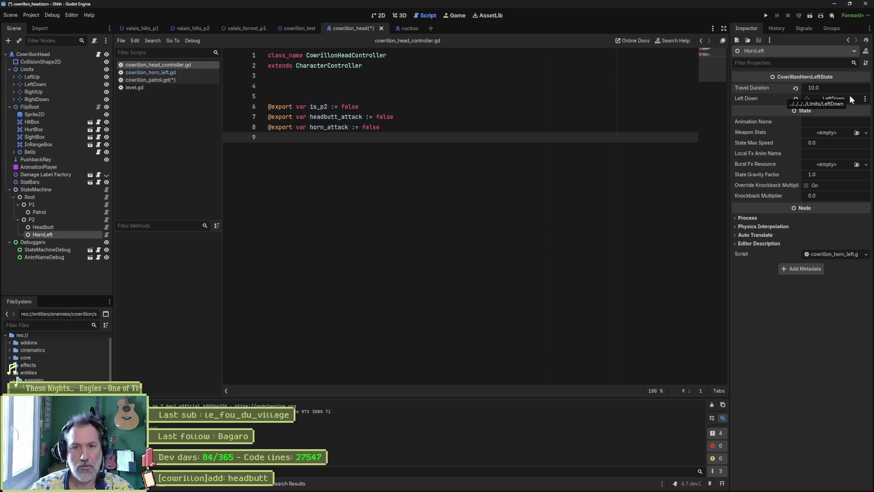
Run the cowrillon_test scene, stop it, and run it again.
left_click(298, 29)
key("F6")
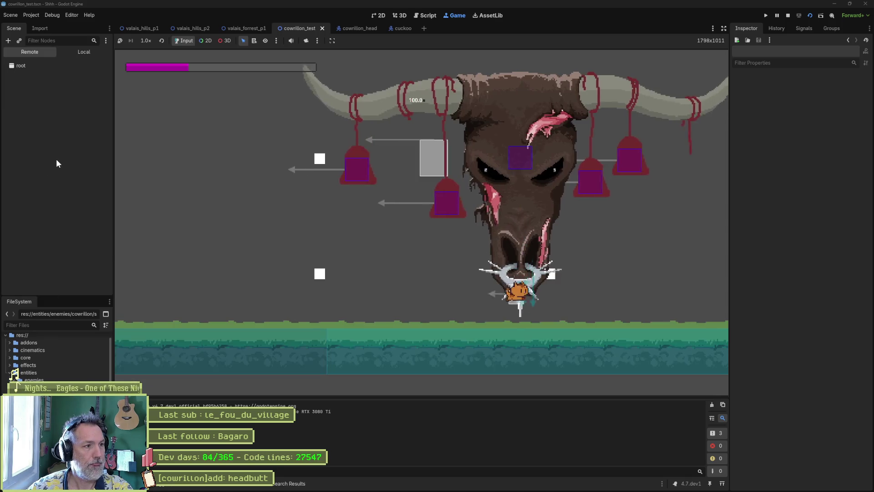
scroll(796, 320, "down", 10)
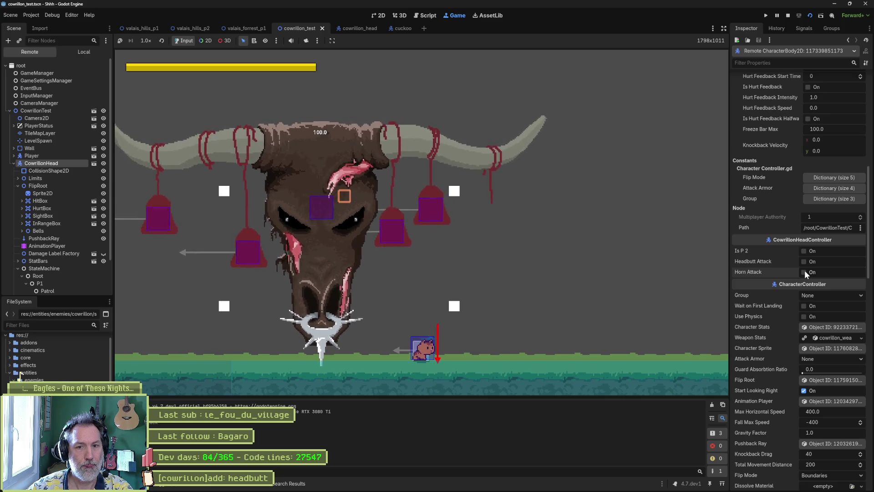
key("F8")
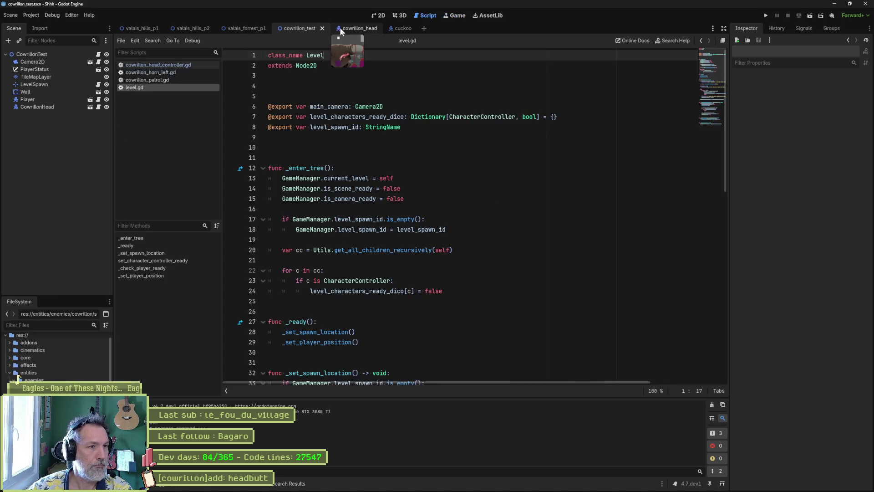
left_click(355, 29)
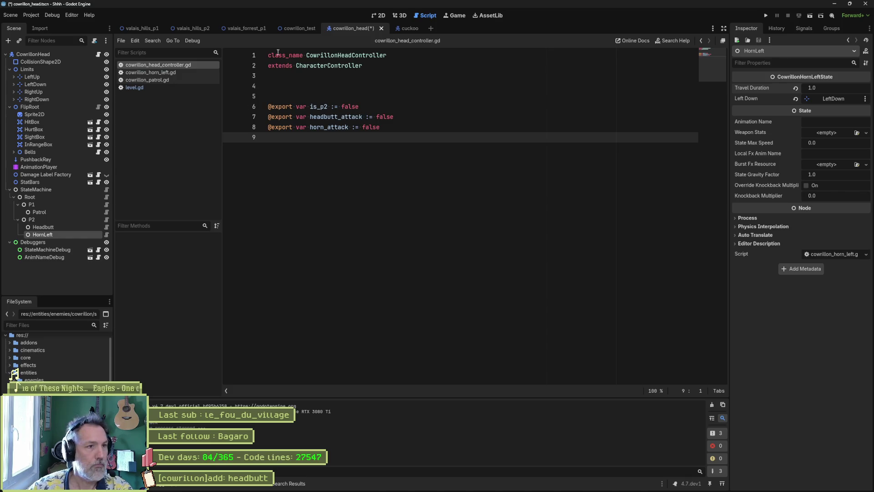
left_click(310, 29)
key("F6")
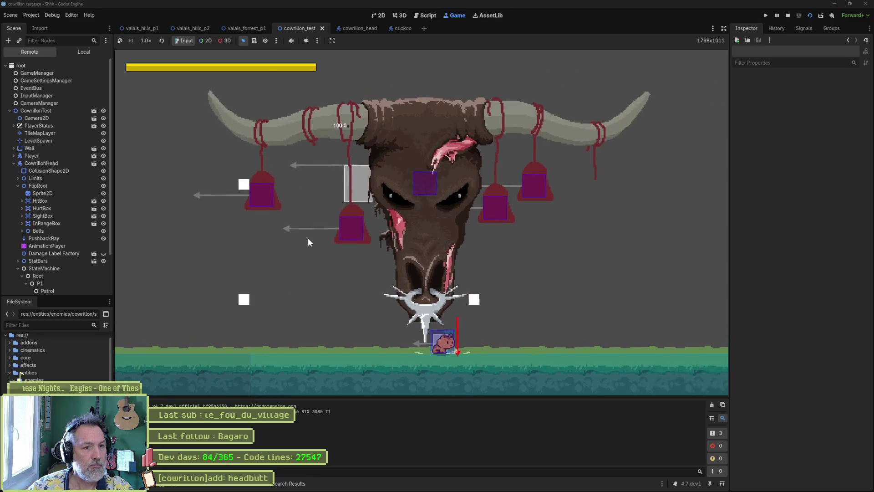
On the live CowrillonHead, enable Horn Attack to trigger the horn swing, then stop the game.
left_click(41, 163)
scroll(808, 318, "down", 10)
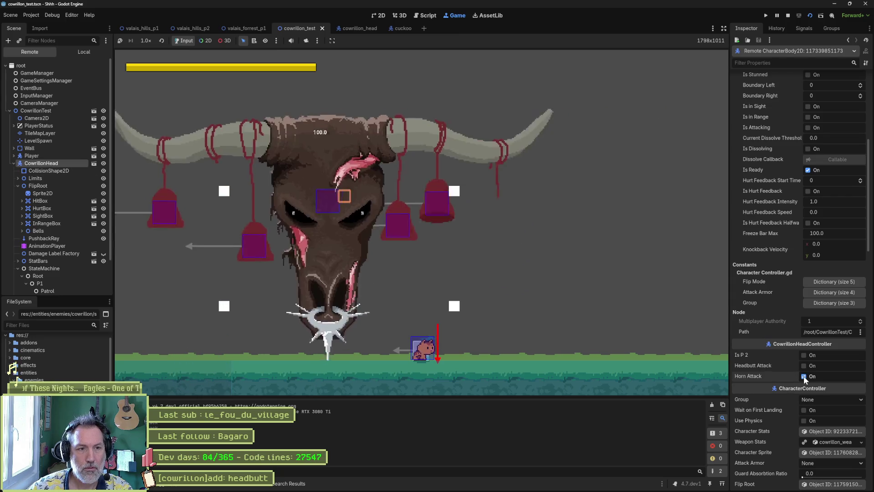
left_click(804, 376)
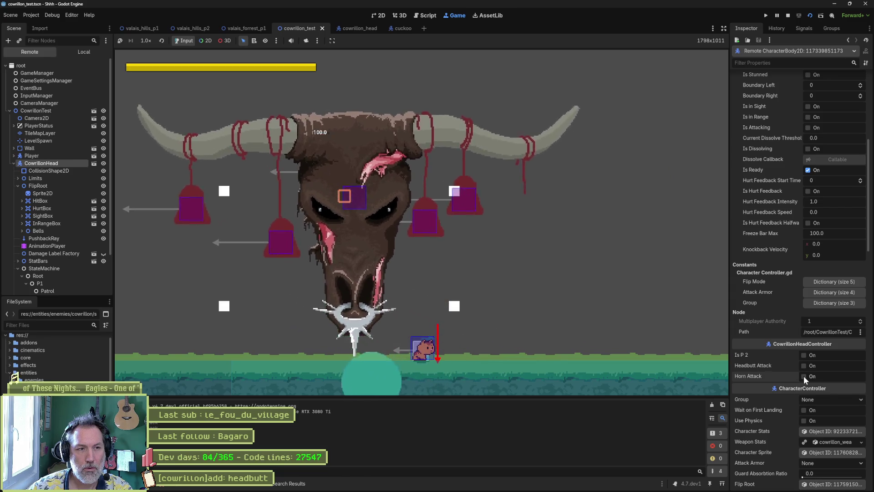
key("F8")
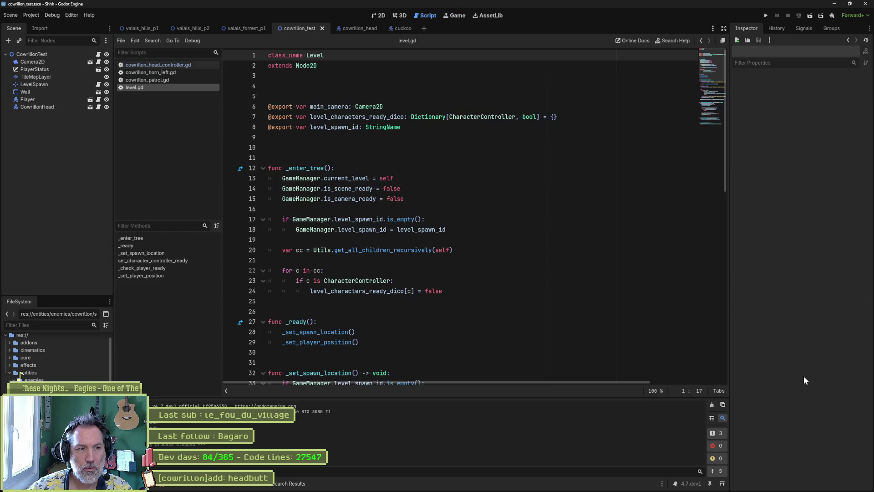
Open cowrillon_patrol.gd and look over the tween setup on lines 23–26.
left_click(153, 80)
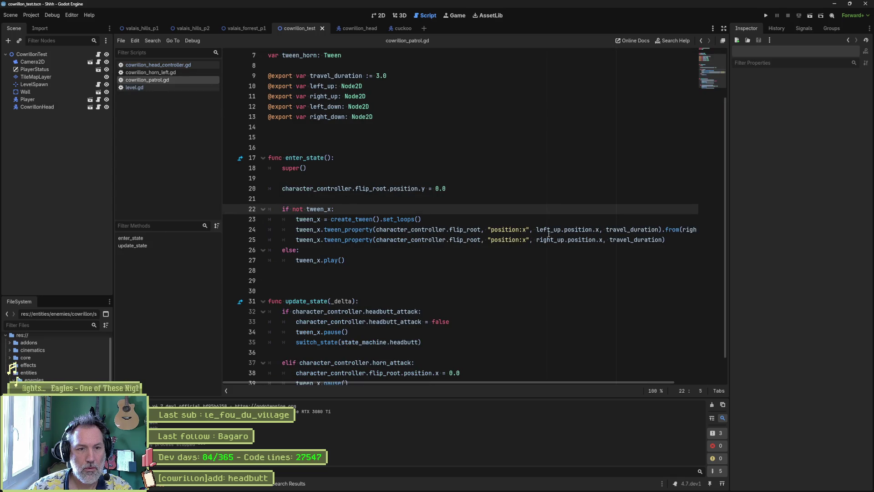
left_click_drag(553, 381, 655, 380)
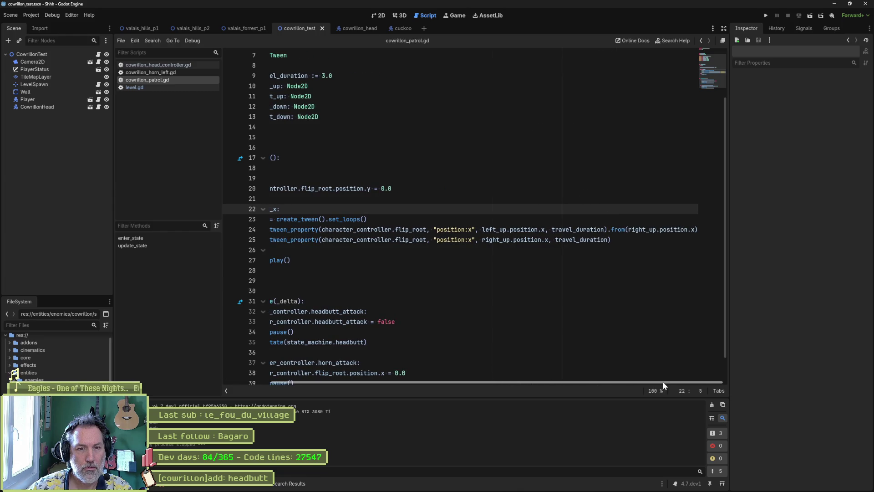
left_click_drag(623, 384, 523, 381)
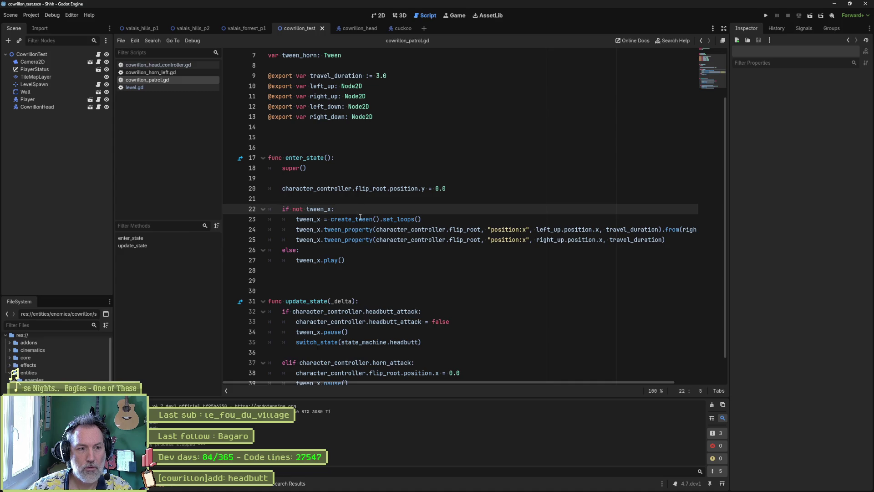
left_click_drag(360, 218, 362, 246)
left_click(359, 212)
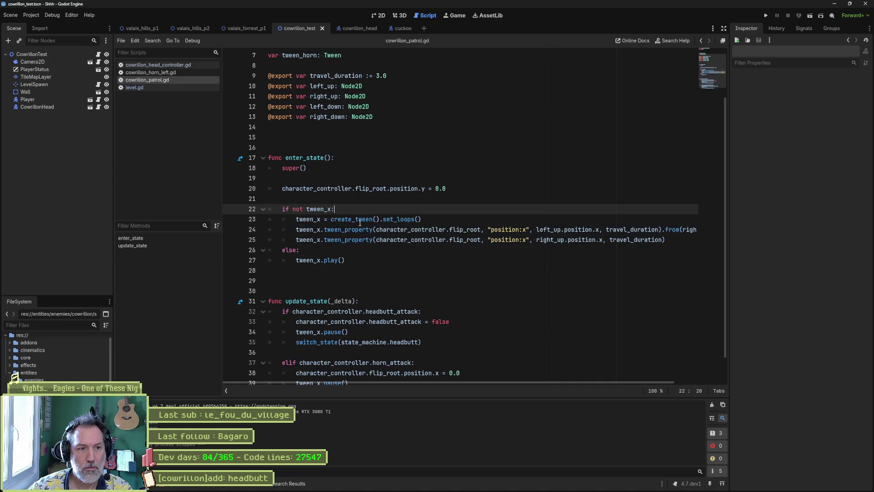
mouse_move(374, 233)
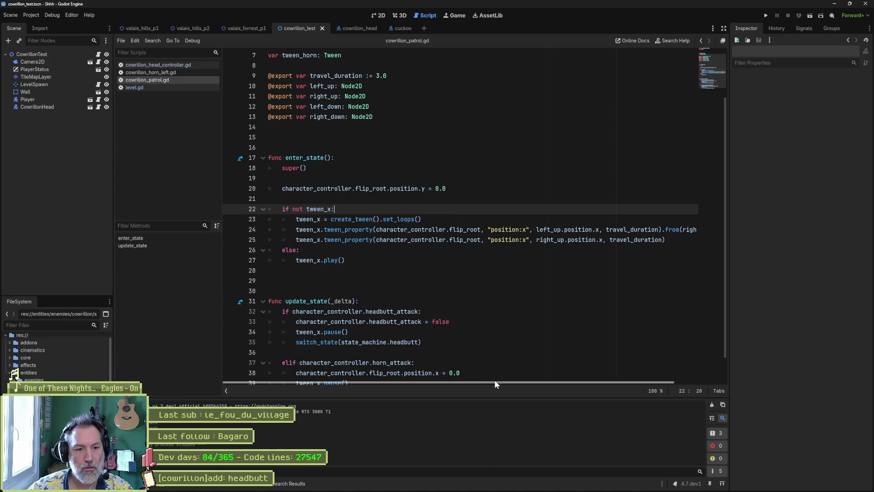
left_click_drag(494, 382, 569, 384)
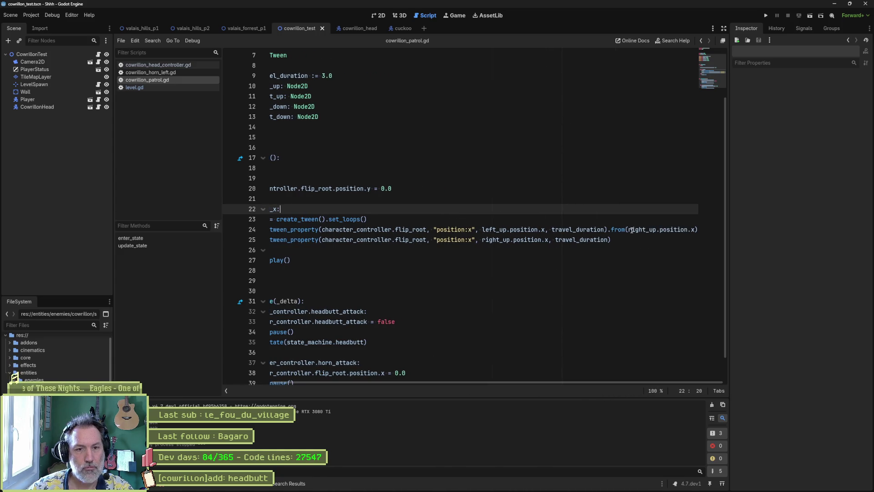
Replace right_up.position.x inside line 24's from() with 0.0 and run the test scene.
left_click_drag(629, 230, 691, 229)
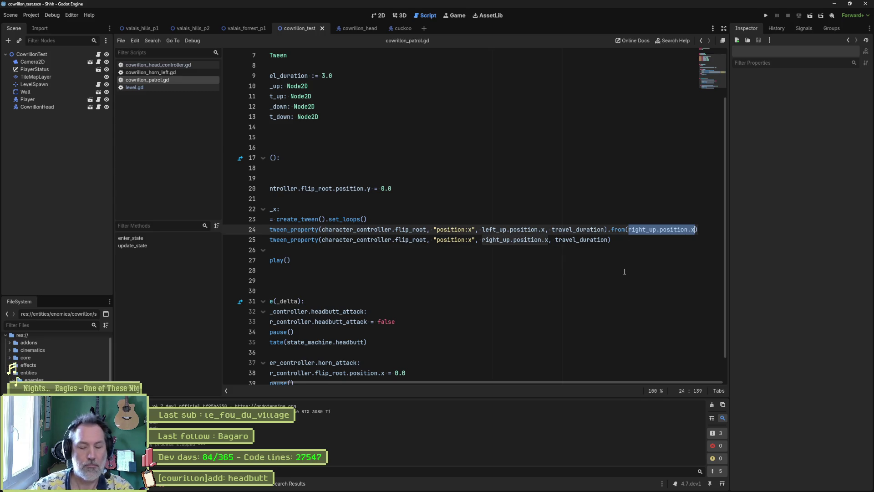
type("0.0")
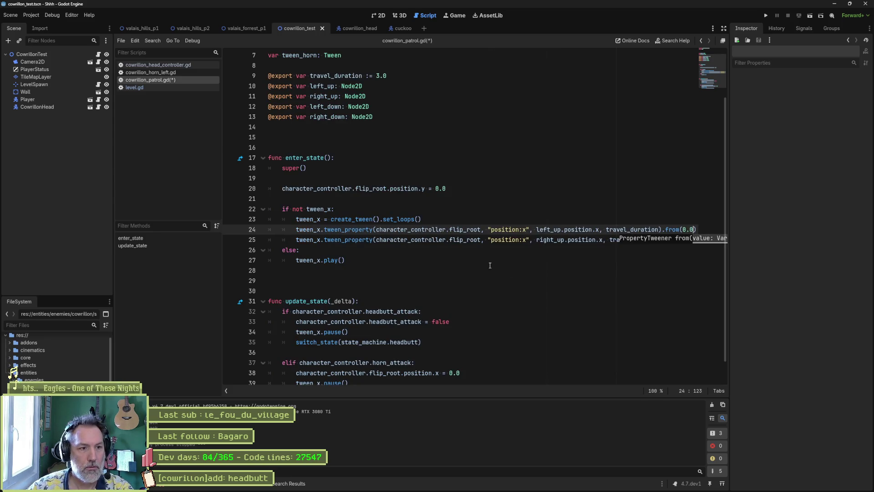
left_click(493, 265)
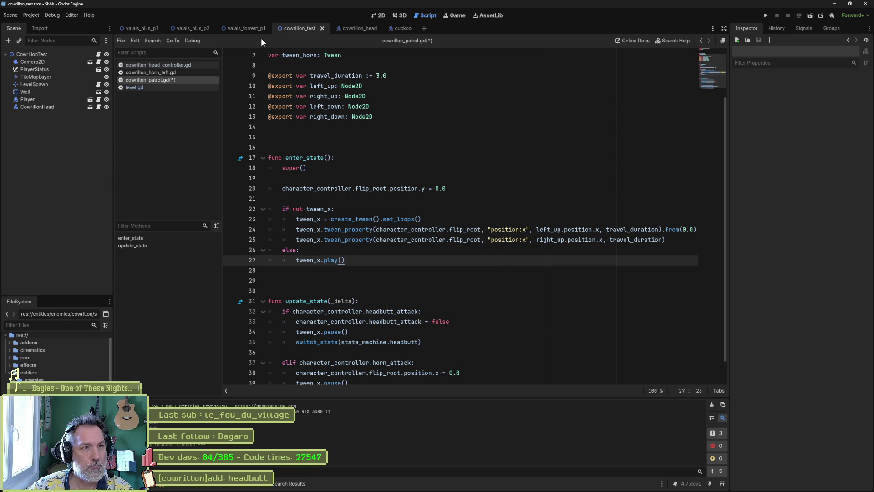
key("F6")
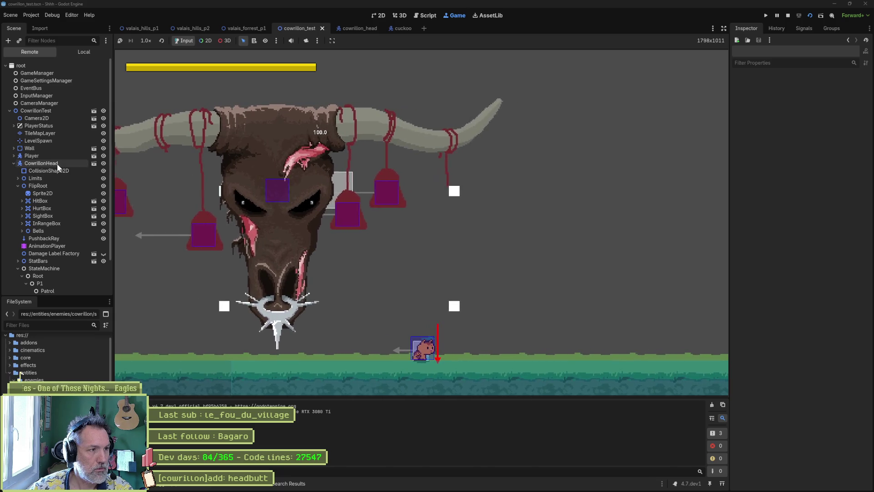
Watch the live CowrillonHead's patrol across two test runs, stopping the game each time.
left_click(57, 163)
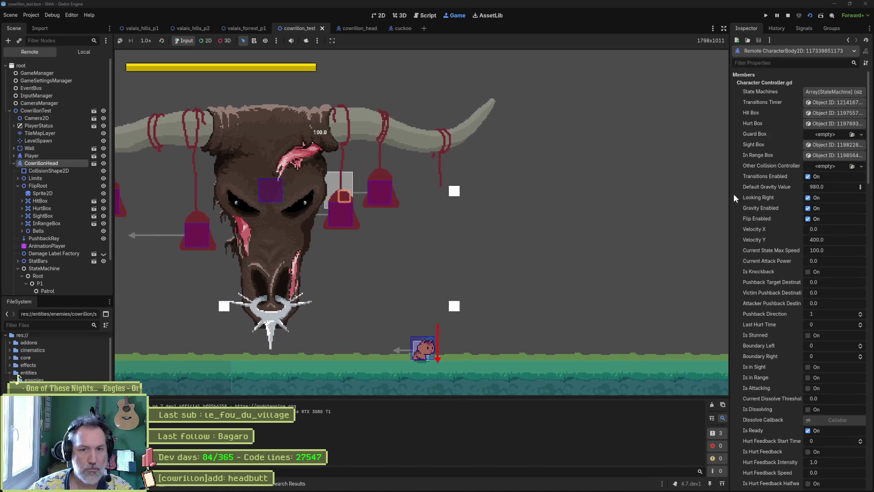
scroll(763, 288, "down", 3)
scroll(809, 349, "down", 5)
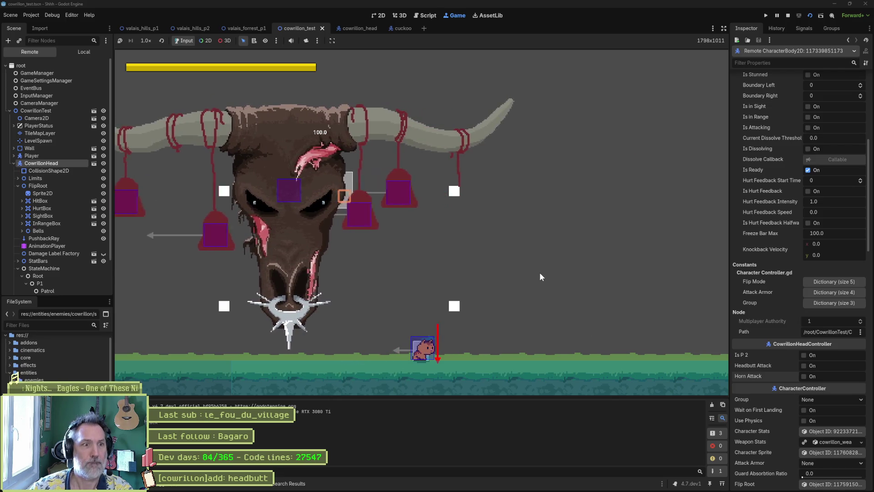
key("F8")
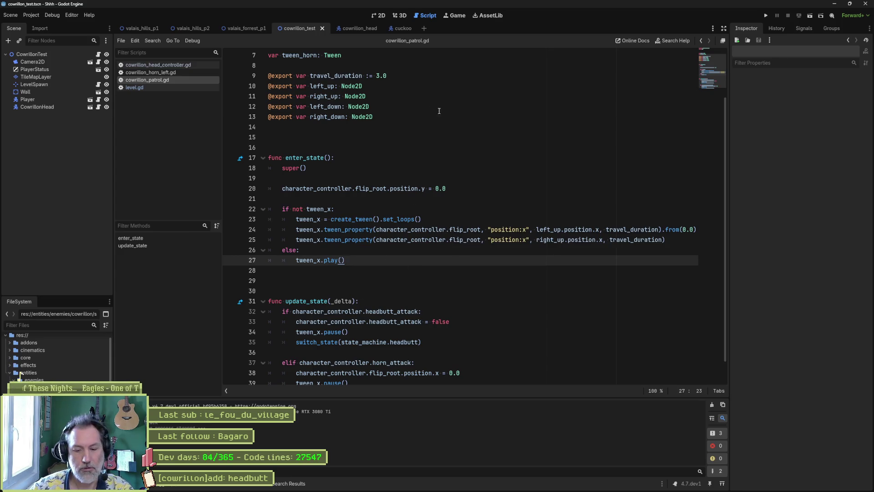
key("F6")
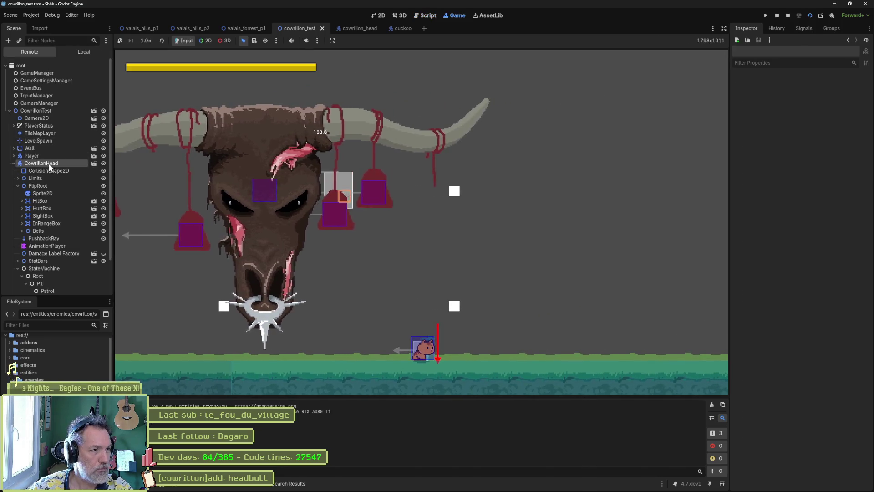
left_click(46, 163)
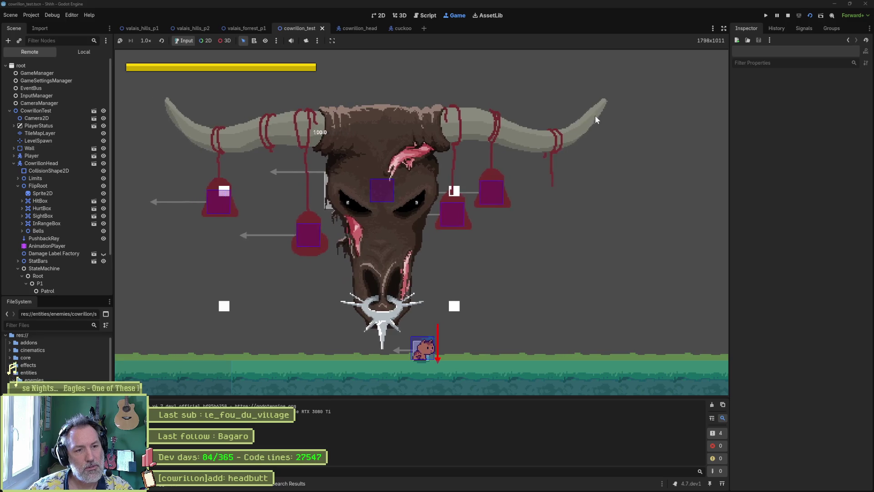
key("F8")
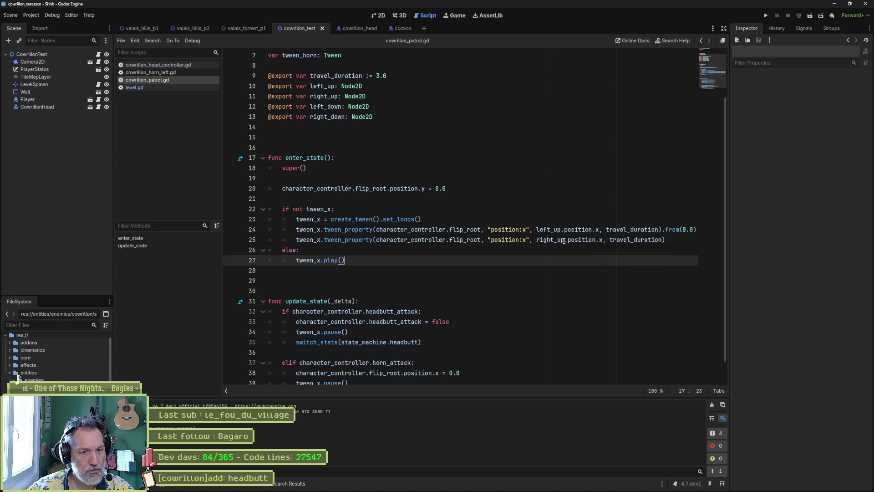
mouse_move(564, 241)
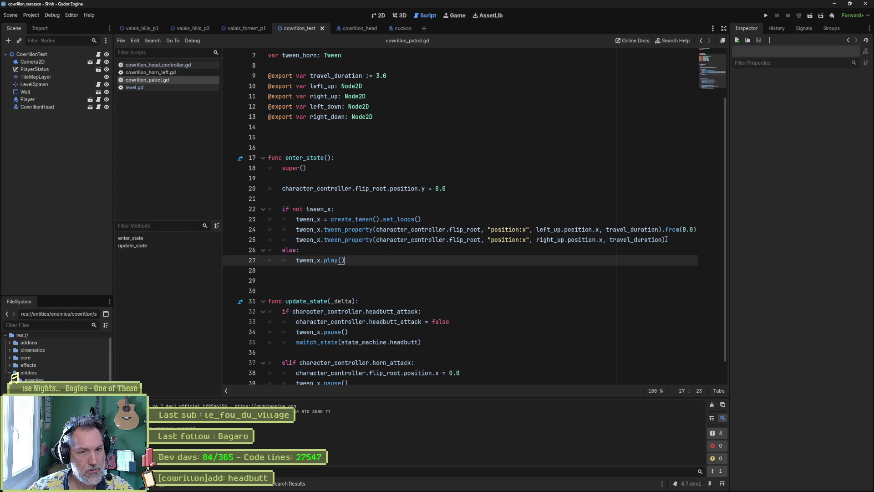
Duplicate the line 25 tween step onto a new line 26.
left_click(665, 239)
left_click_drag(659, 239, 296, 240)
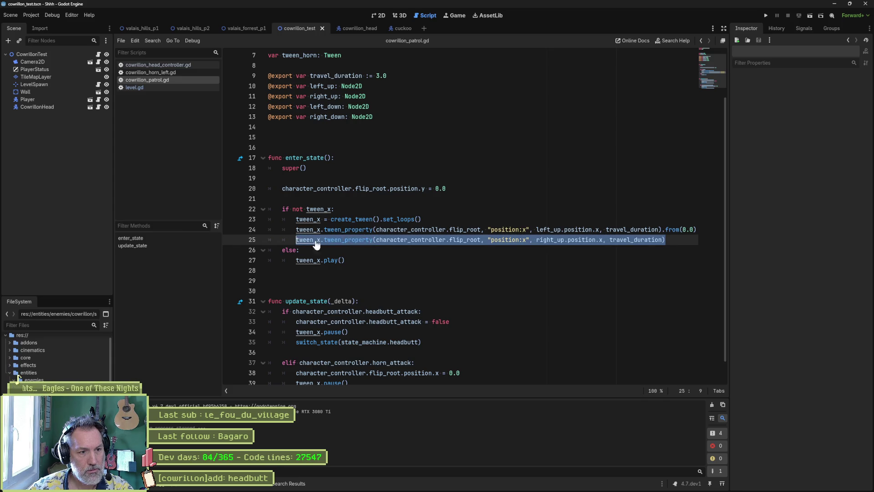
key("ctrl+c")
left_click(669, 240)
key("Return")
key("ctrl+v")
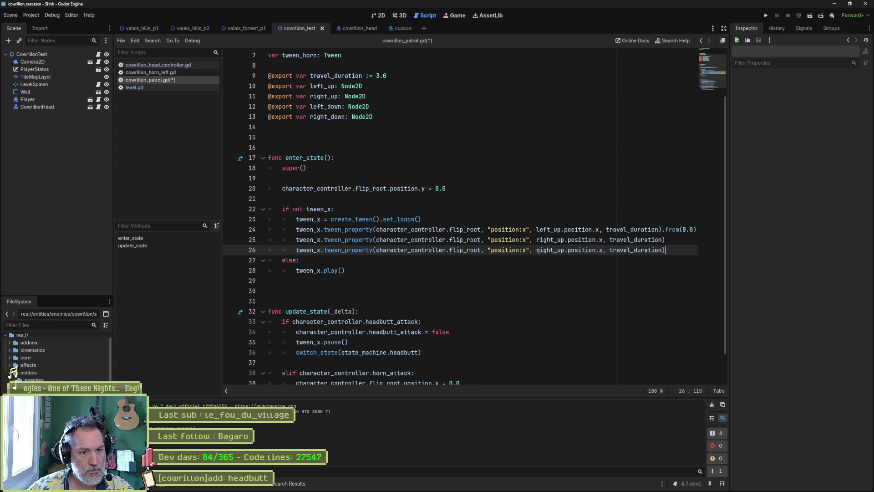
Change the new line's right_up.position.x target to 0.0 and run the test scene.
left_click_drag(562, 250, 600, 250)
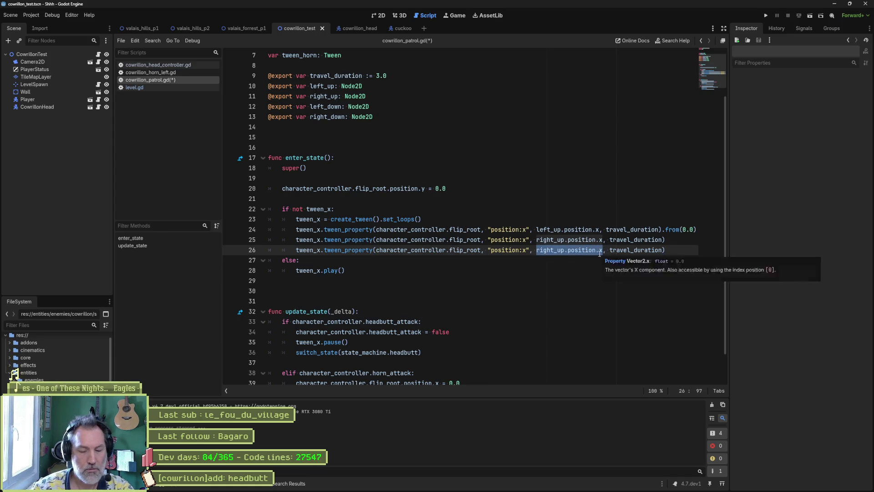
type("0.0")
left_click(577, 280)
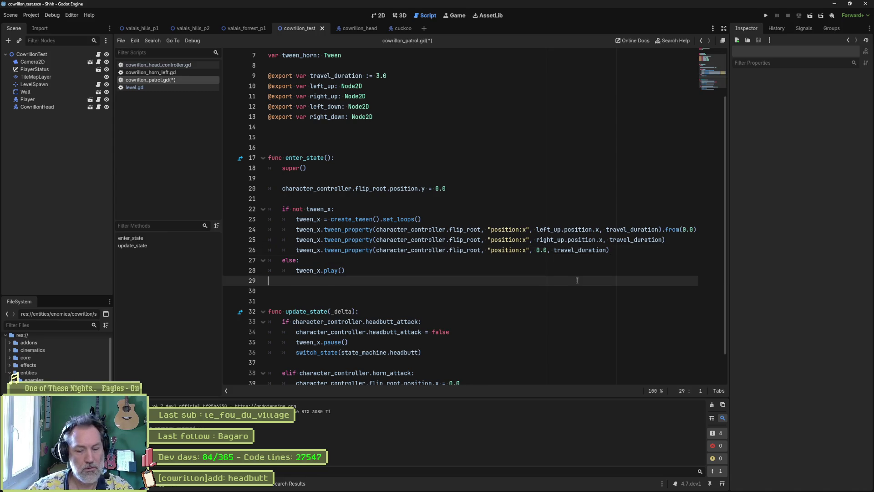
key("F6")
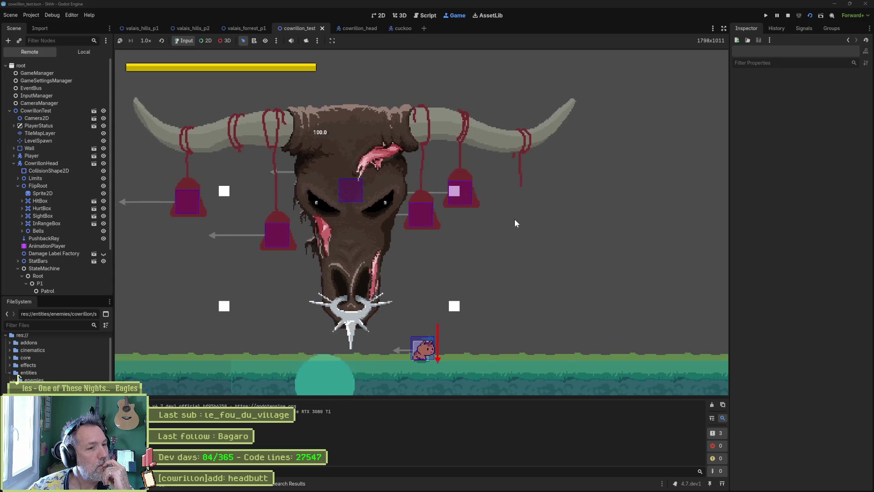
Inspect the remote CowrillonHead, trigger its Horn Attack, then stop the running game.
left_click(42, 163)
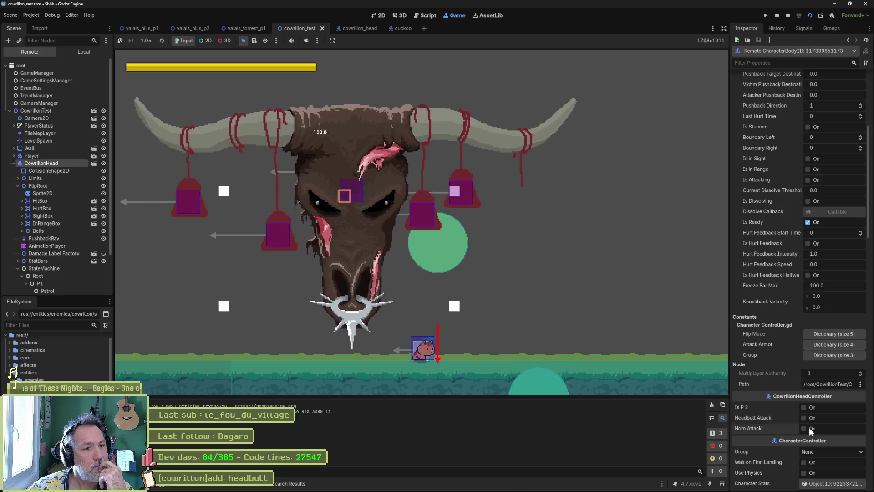
left_click(809, 427)
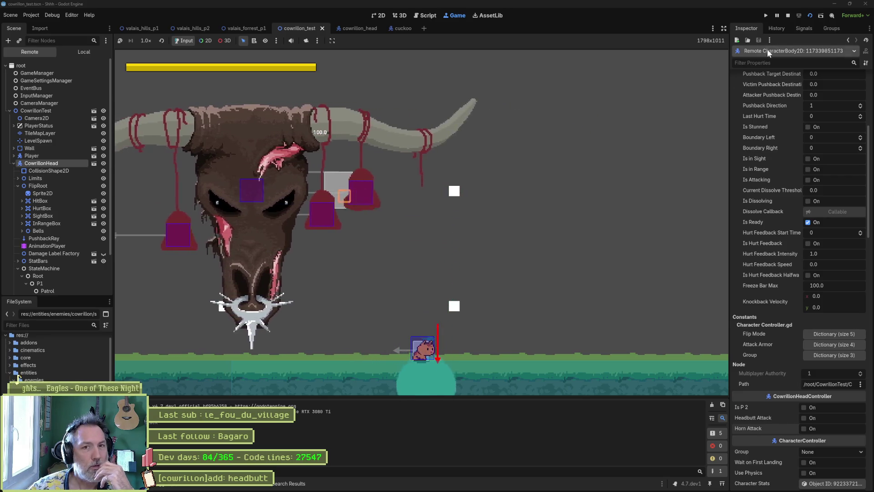
left_click(786, 15)
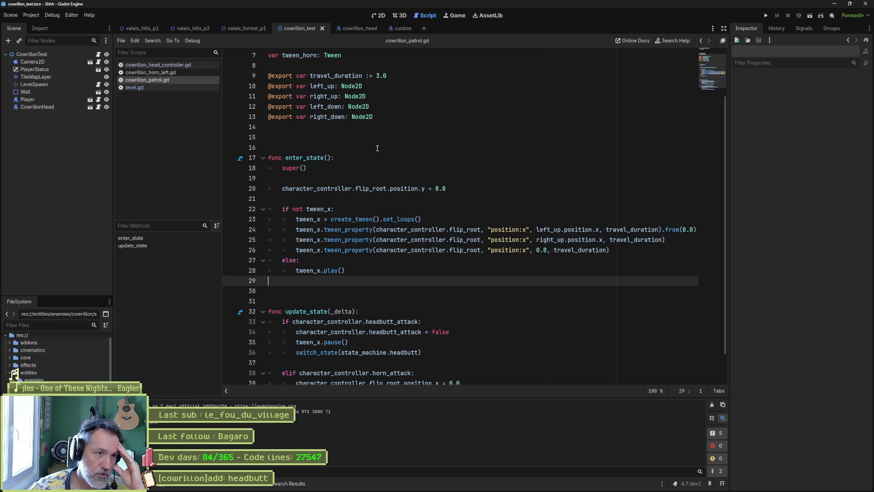
Set the cowrillon_head horn_left animation length to 3.033 in AnimationPlayer, then rerun cowrillon_test with F6.
left_click(345, 28)
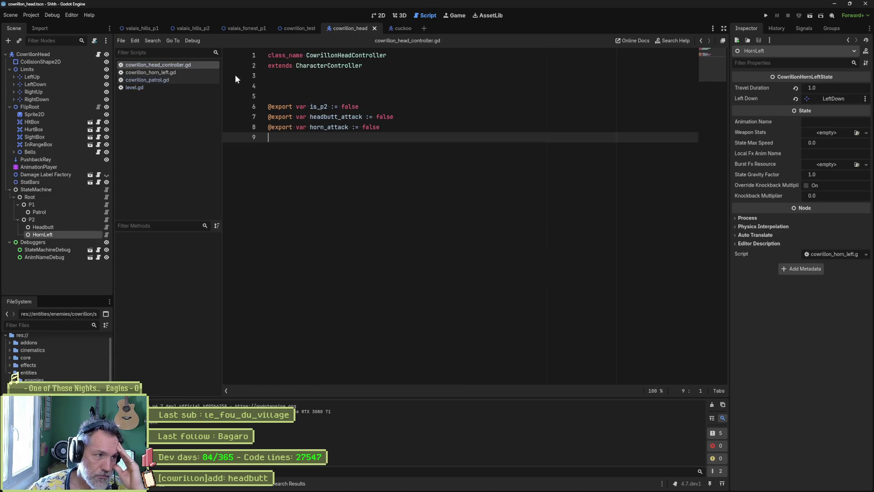
left_click(81, 167)
left_click(378, 15)
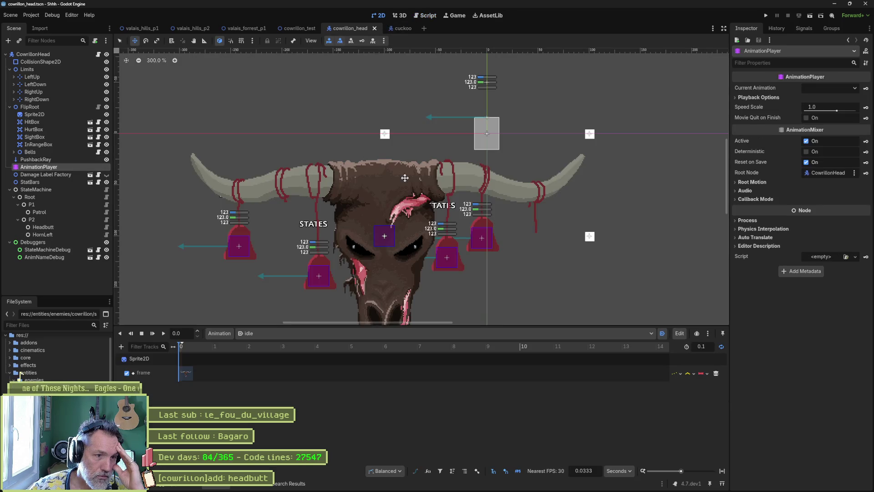
left_click(378, 333)
left_click(340, 369)
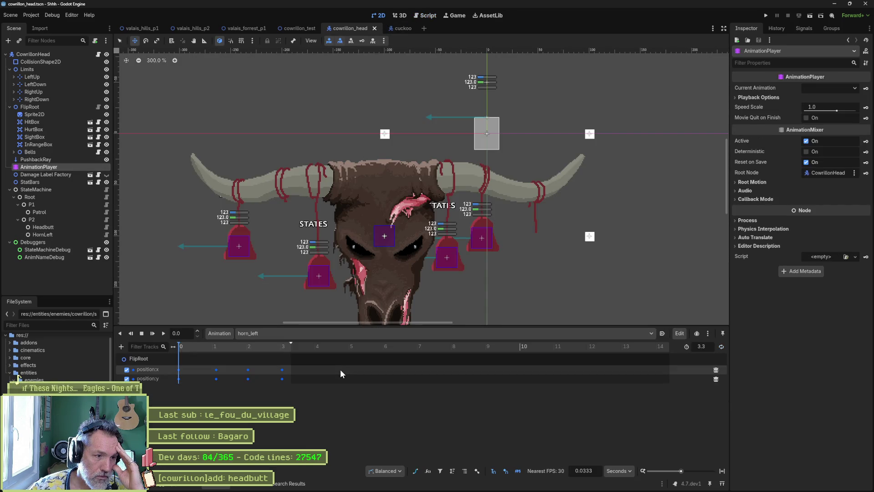
left_click_drag(290, 342, 284, 352)
left_click(242, 346)
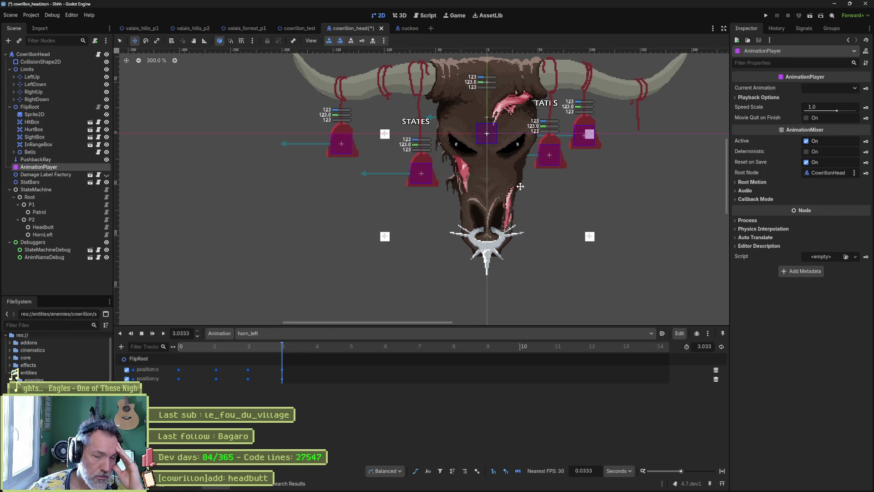
left_click(286, 29)
key("F6")
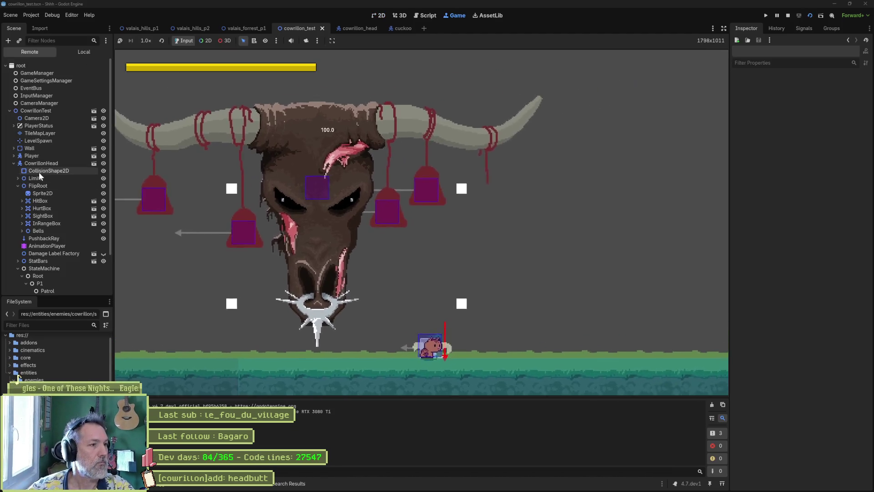
Check the shortened horn attack in the running game, then stop it with F8.
scroll(770, 346, "down", 10)
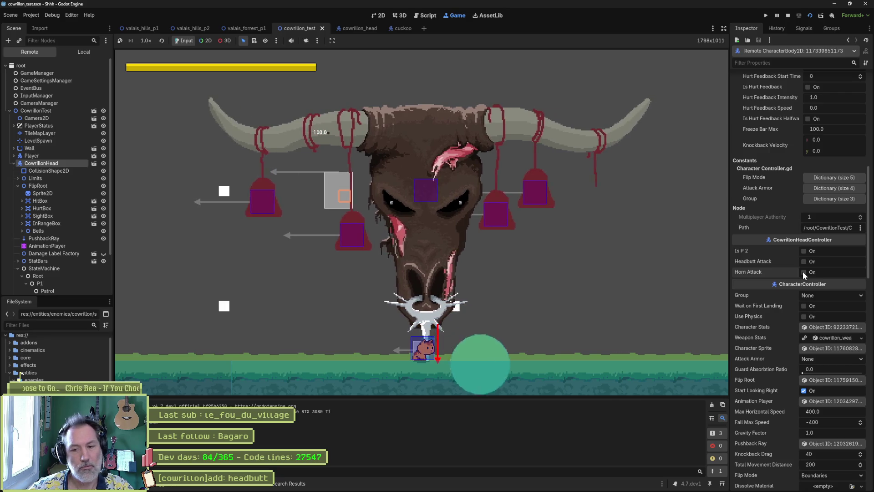
key("F8")
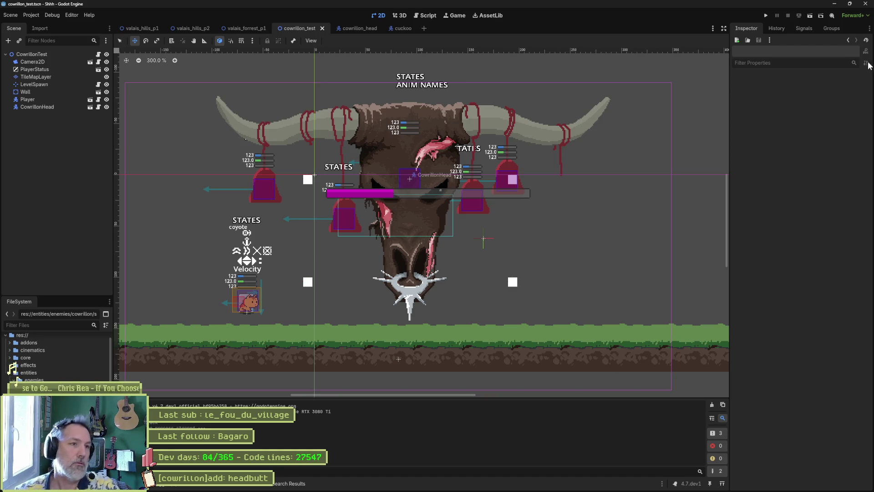
Revert the cowrillon_head FlipRoot node's position to 0, 0.
left_click(354, 27)
mouse_move(383, 205)
left_mouse_down()
mouse_move(425, 81)
mouse_move(367, 161)
left_mouse_up()
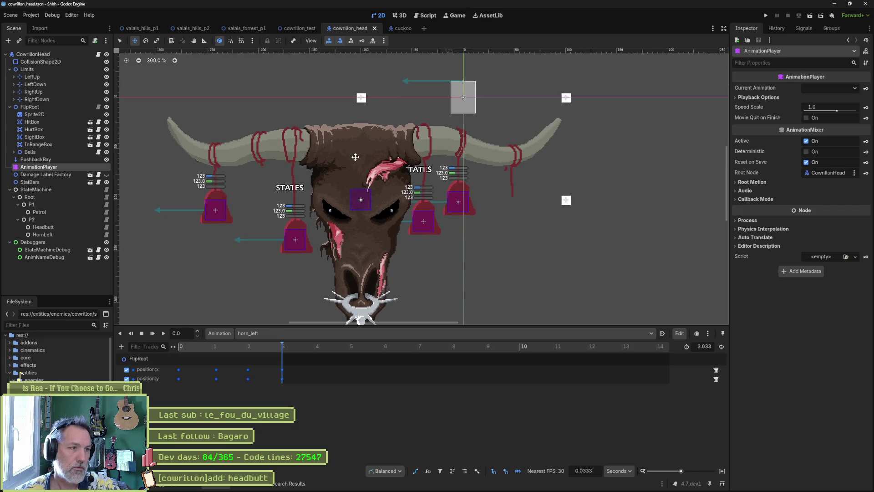
left_click(49, 108)
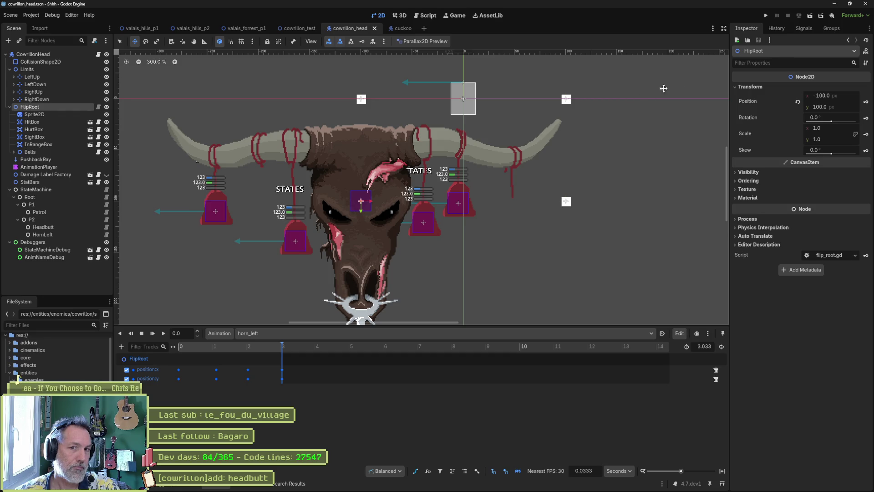
left_click(797, 103)
left_click_drag(592, 125, 548, 197)
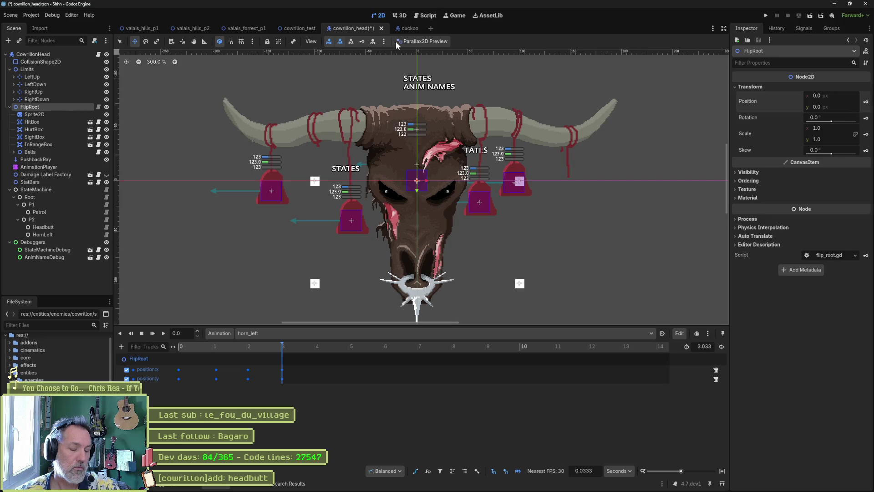
Save cowrillon_head, close the cuckoo scene, and open the HornLeft state's script.
key("ctrl+s")
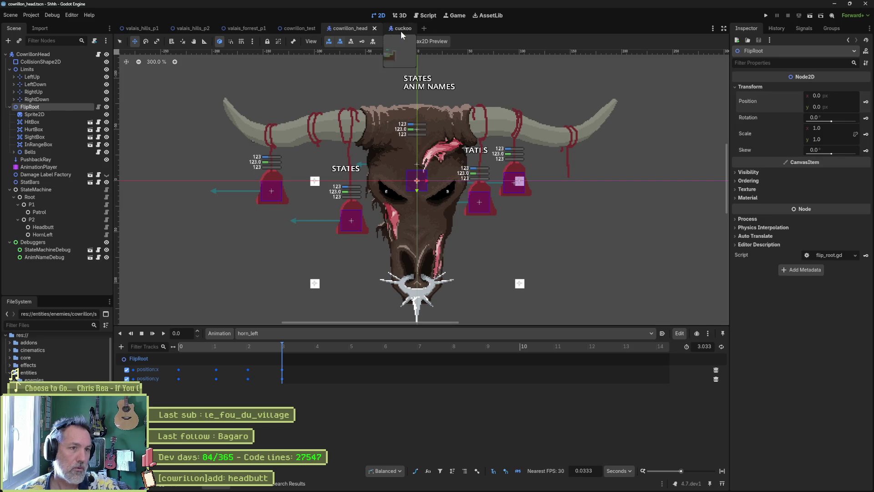
middle_click(401, 28)
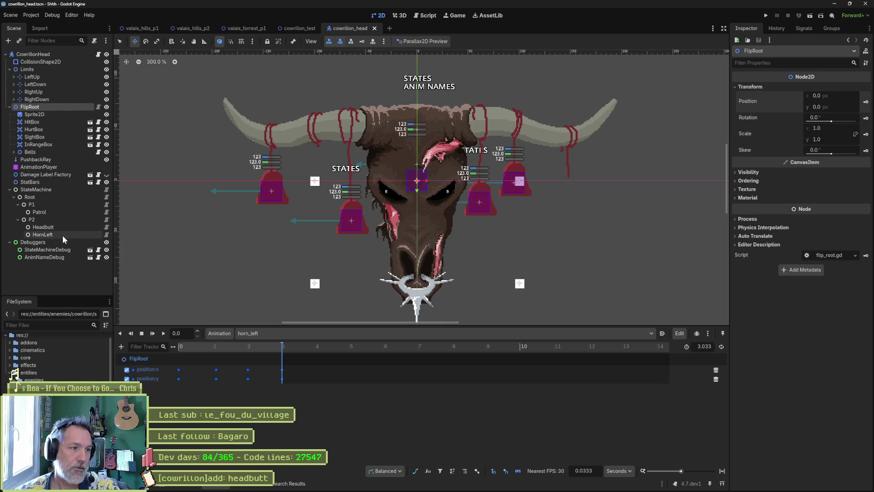
left_click(106, 235)
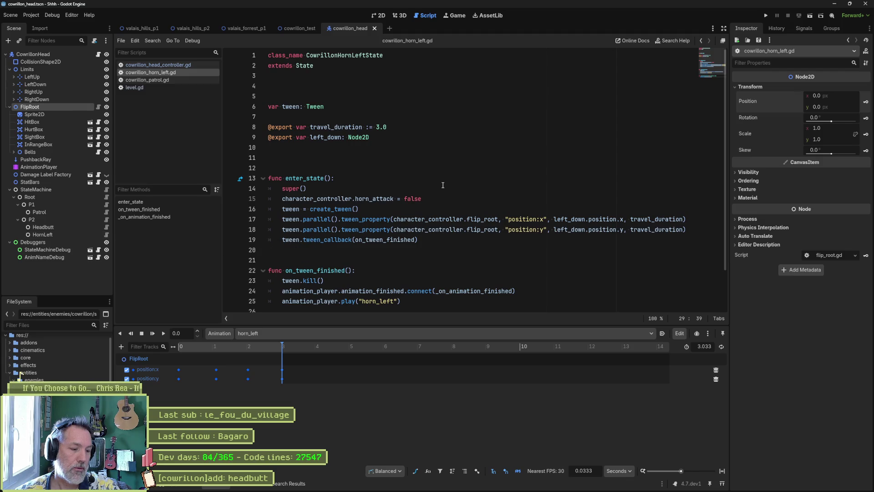
Read through the enter_state tweens and playback in cowrillon_horn_left.gd, then move over to Aseprite.
double_click(284, 188)
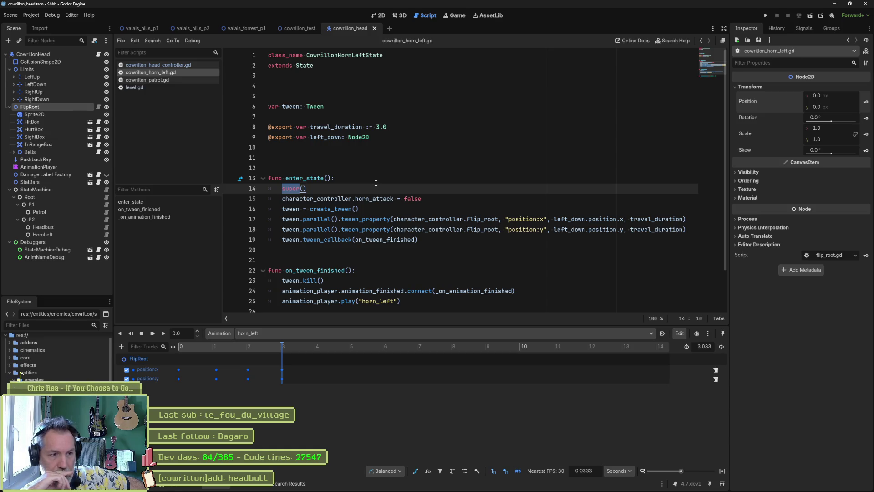
scroll(396, 226, "down", 1)
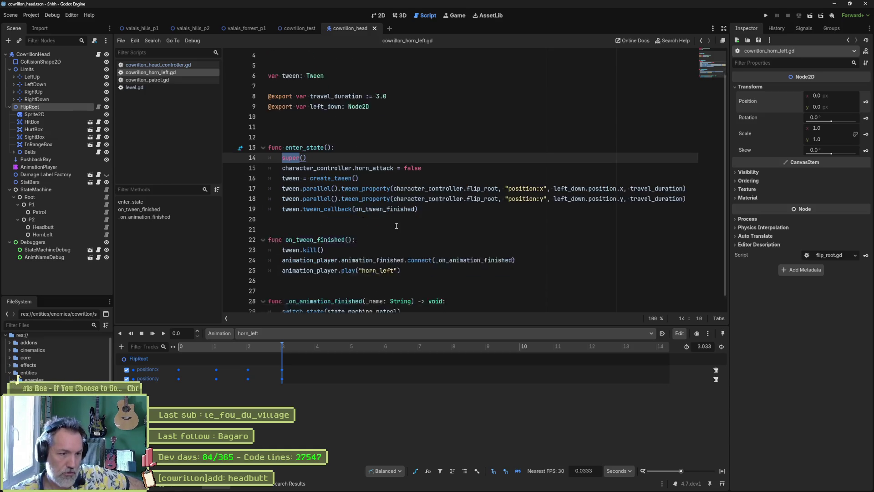
scroll(396, 226, "down", 1)
left_click(407, 254)
mouse_move(498, 185)
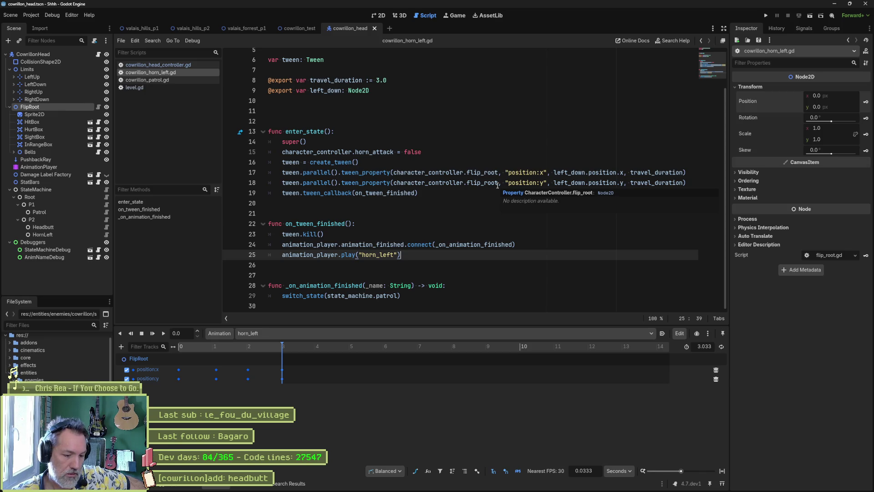
left_click(482, 483)
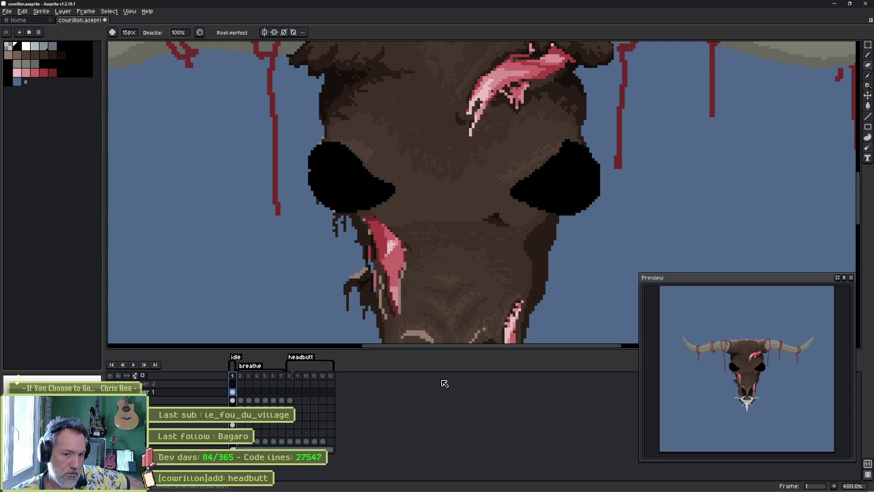
After viewing cowrillon.aseprite's animation tags, switch to the Asana board.
left_click(467, 483)
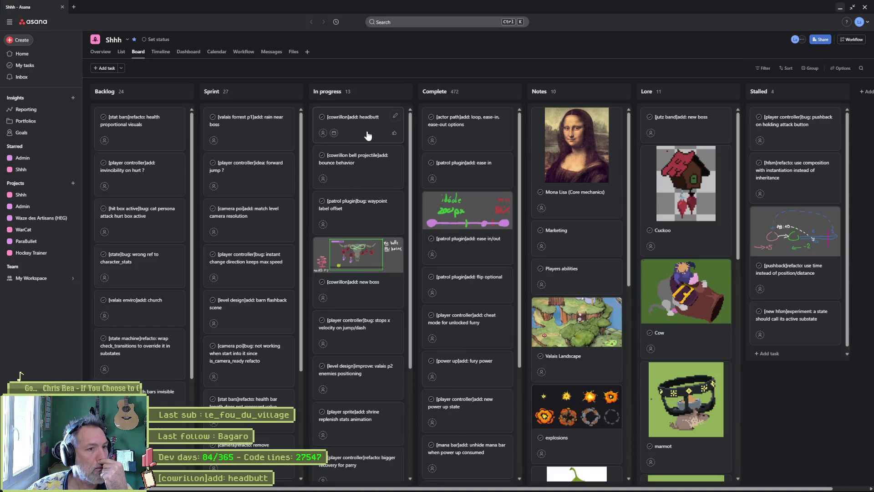
Add the task '[cowrillon]add: horn attack animation' to In progress and drag it to the top.
scroll(378, 410, "down", 5)
scroll(346, 469, "down", 3)
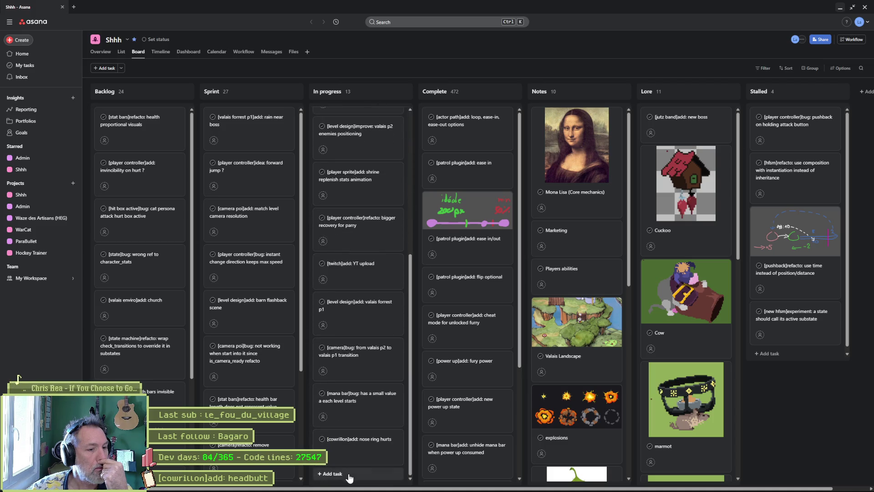
left_click(332, 473)
type("[cowrill")
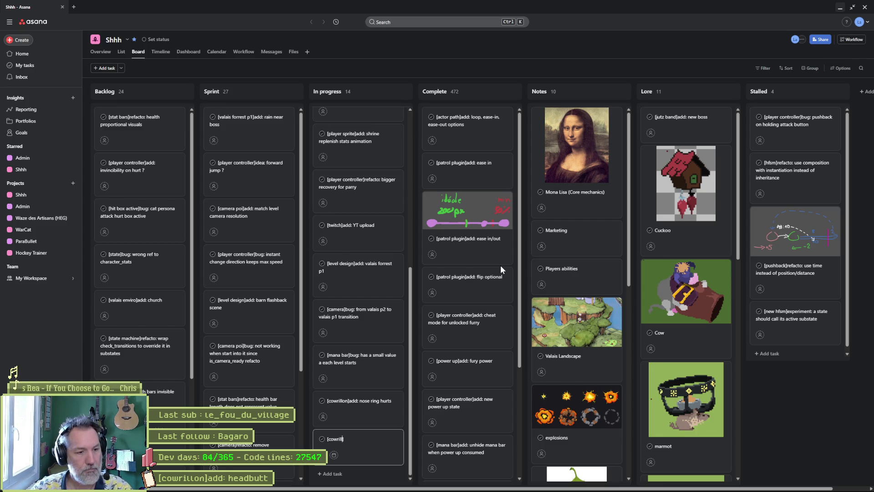
type("on]add:")
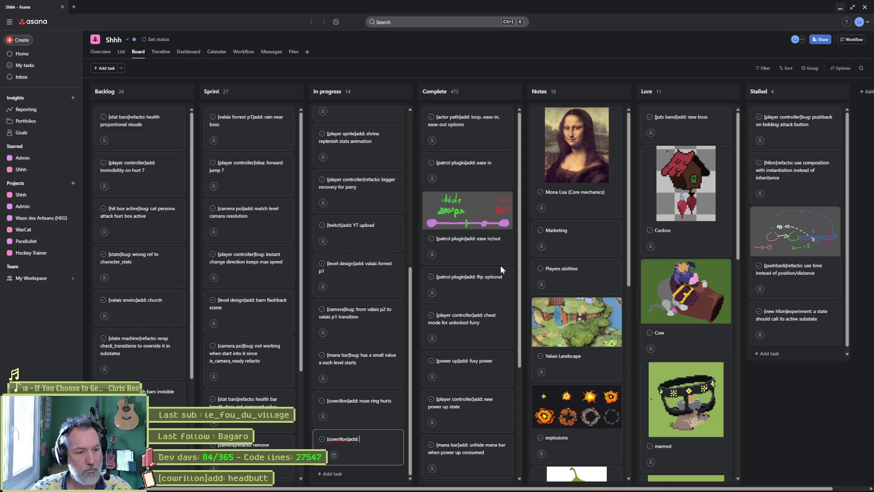
type(" horn attack")
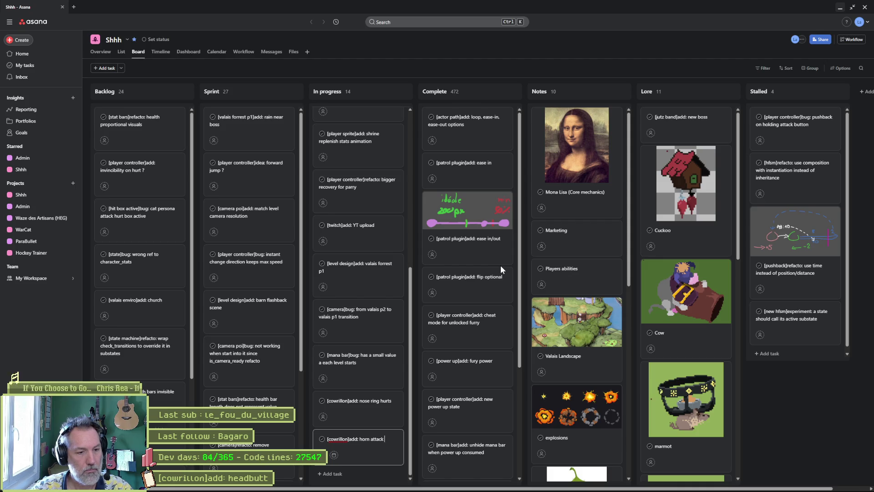
type("ation")
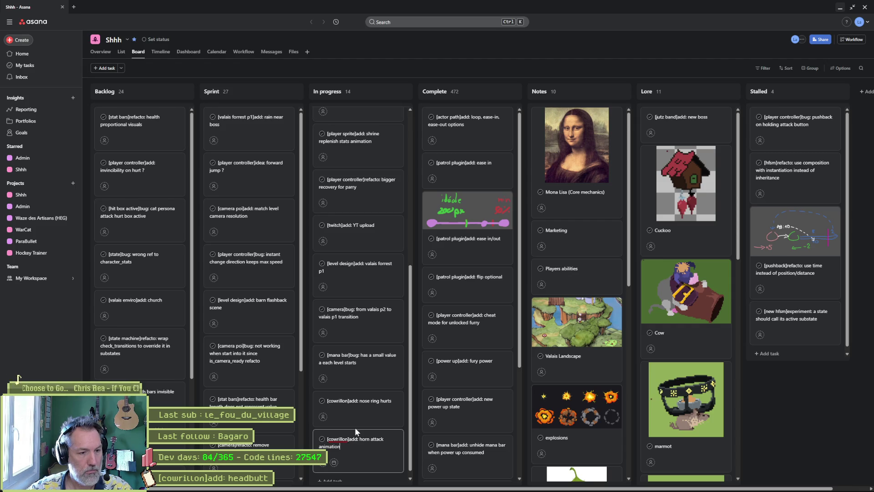
left_click(406, 423)
left_click_drag(363, 441, 364, 116)
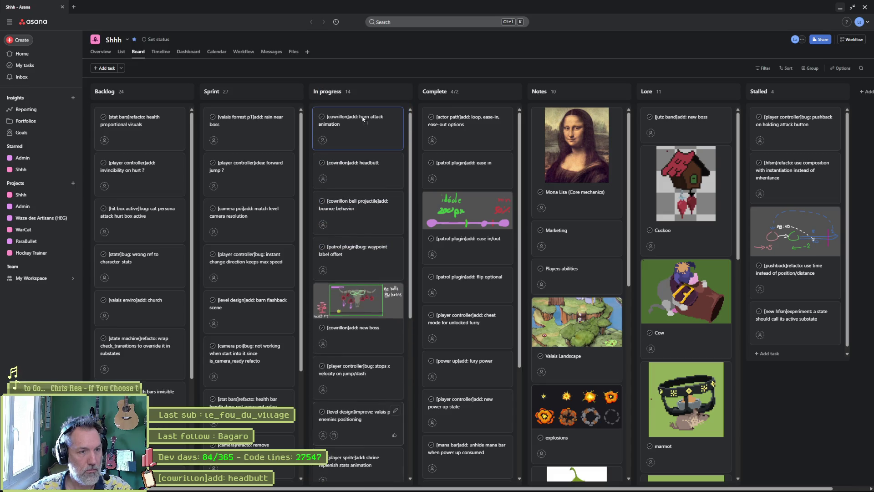